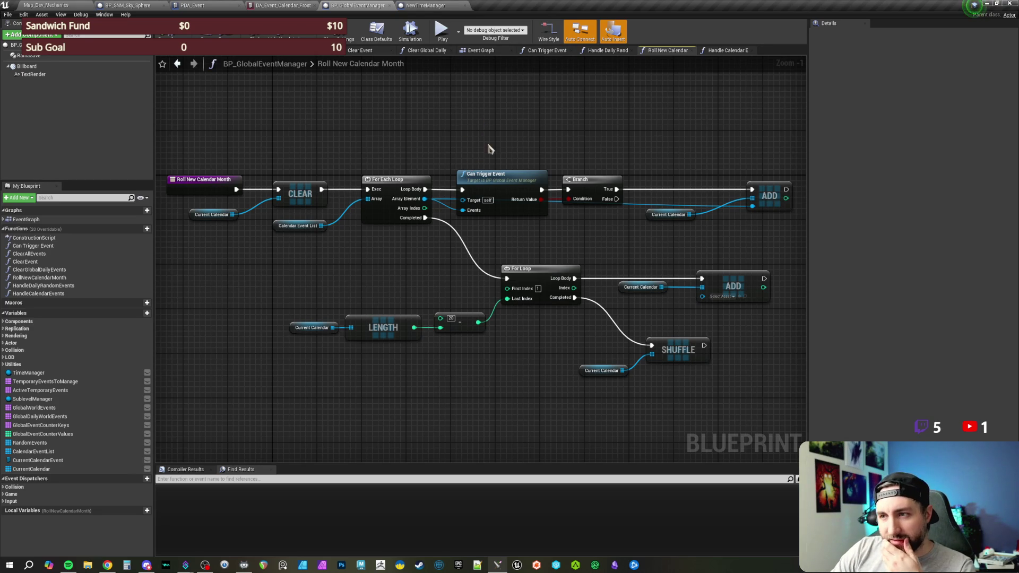
Switch from the BP_GlobalEventManager graph to the Map_Dev_Mechanics level and its 3D viewport
{"action": "left_click_drag", "start_coordinate": [504, 142], "coordinate": [504, 140]}
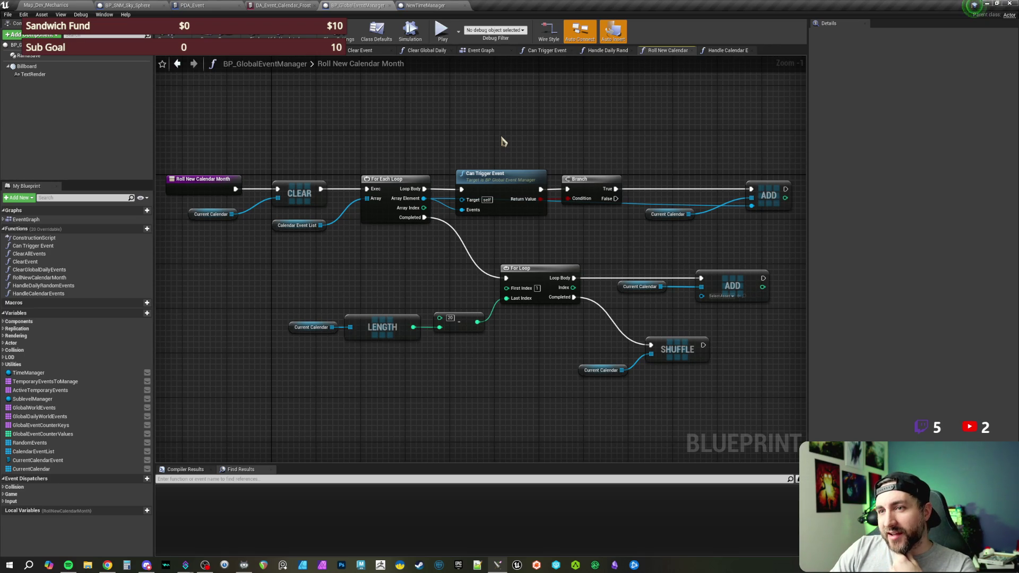
{"action": "left_click_drag", "start_coordinate": [498, 136], "coordinate": [500, 135]}
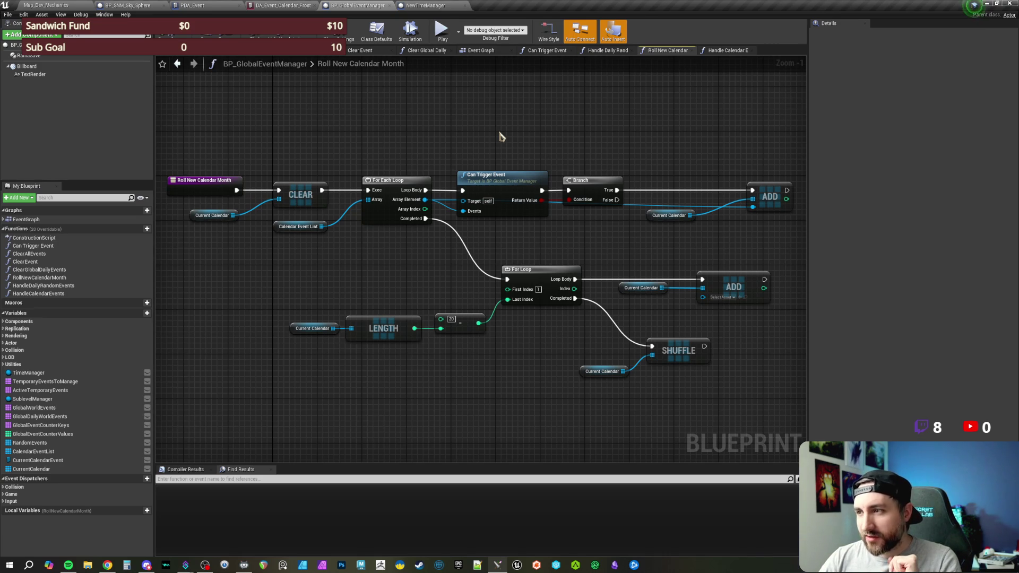
{"action": "left_click", "coordinate": [74, 6]}
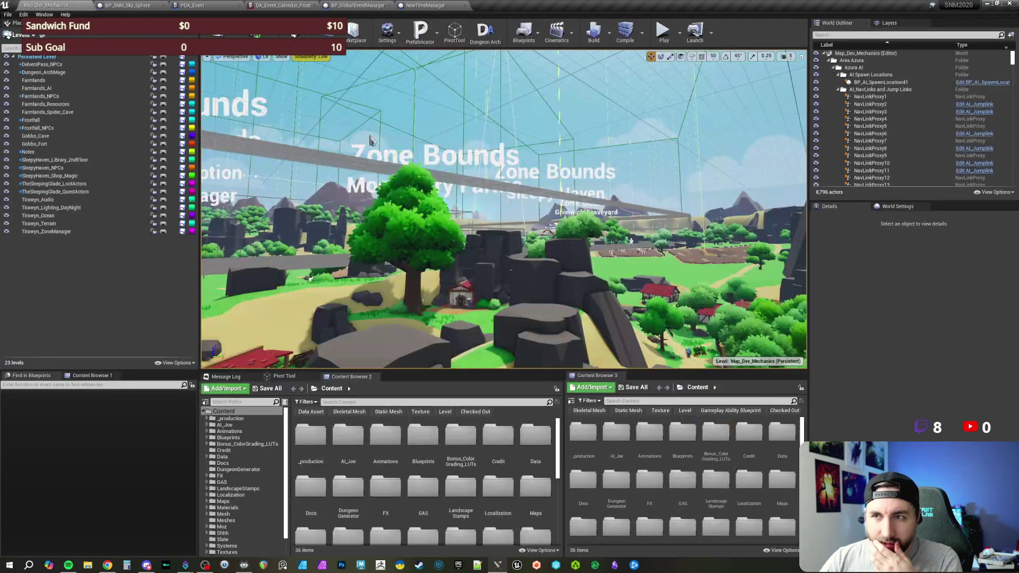
{"action": "mouse_move", "coordinate": [300, 100]}
{"action": "left_mouse_down"}
{"action": "mouse_move", "coordinate": [313, 85]}
{"action": "mouse_move", "coordinate": [326, 110]}
{"action": "left_mouse_up"}
{"action": "left_click_drag", "start_coordinate": [586, 204], "coordinate": [585, 204]}
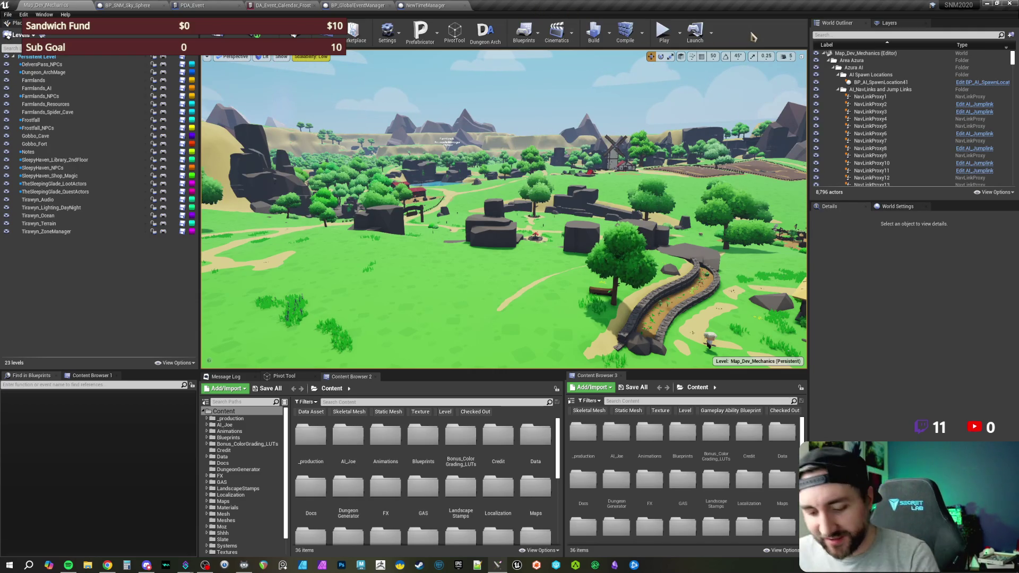
{"action": "left_click", "coordinate": [412, 6]}
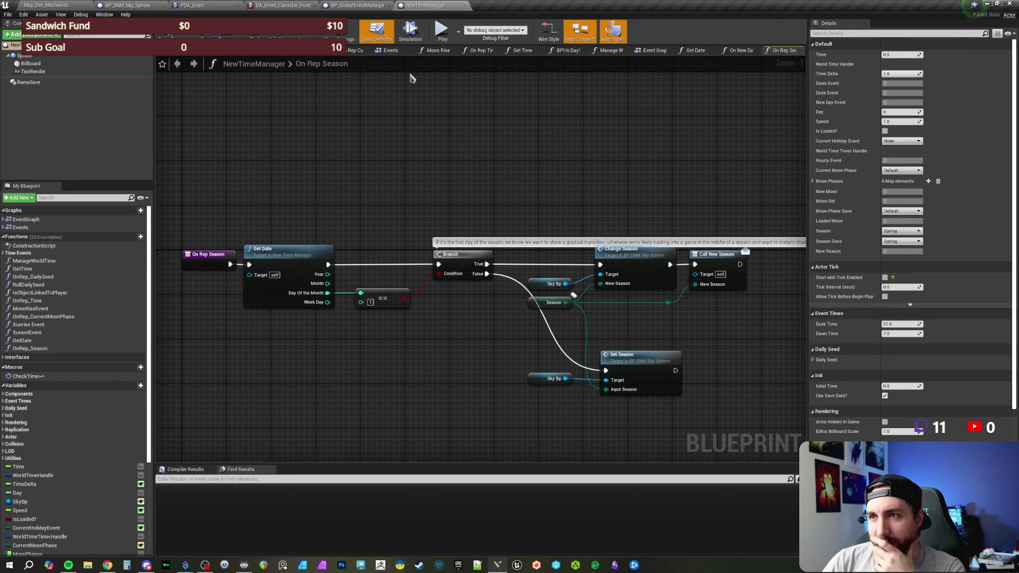
Return to BP_GlobalEventManager's Roll New Calendar Month graph and pan its nodes into view
{"action": "left_click", "coordinate": [367, 6]}
{"action": "left_click_drag", "start_coordinate": [550, 146], "coordinate": [555, 129]}
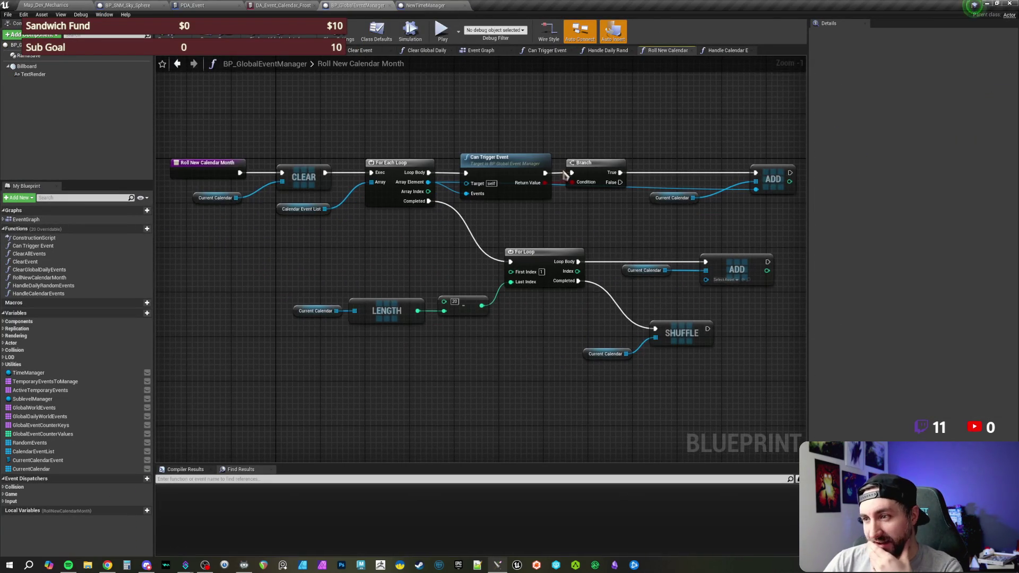
{"action": "left_click_drag", "start_coordinate": [517, 404], "coordinate": [509, 361]}
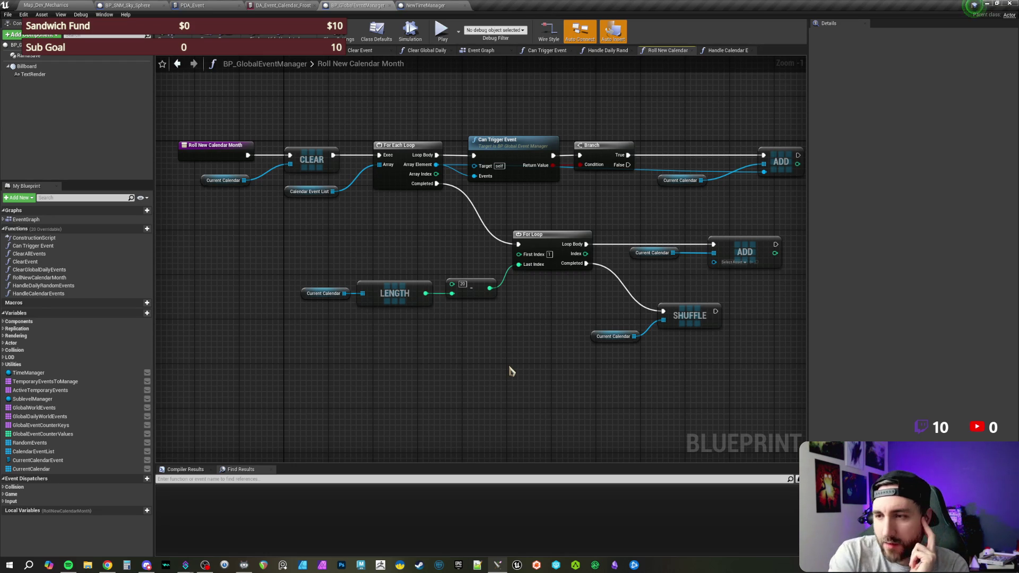
{"action": "left_click_drag", "start_coordinate": [557, 346], "coordinate": [532, 341]}
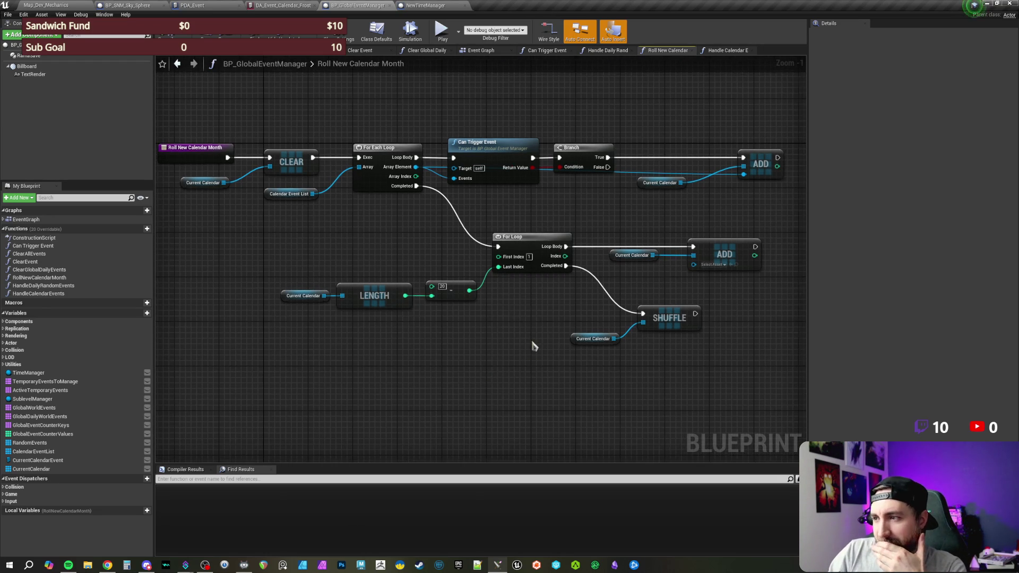
{"action": "mouse_move", "coordinate": [387, 252]}
{"action": "left_mouse_down"}
{"action": "mouse_move", "coordinate": [406, 263]}
{"action": "mouse_move", "coordinate": [401, 255]}
{"action": "left_mouse_up"}
{"action": "left_click_drag", "start_coordinate": [396, 124], "coordinate": [392, 113]}
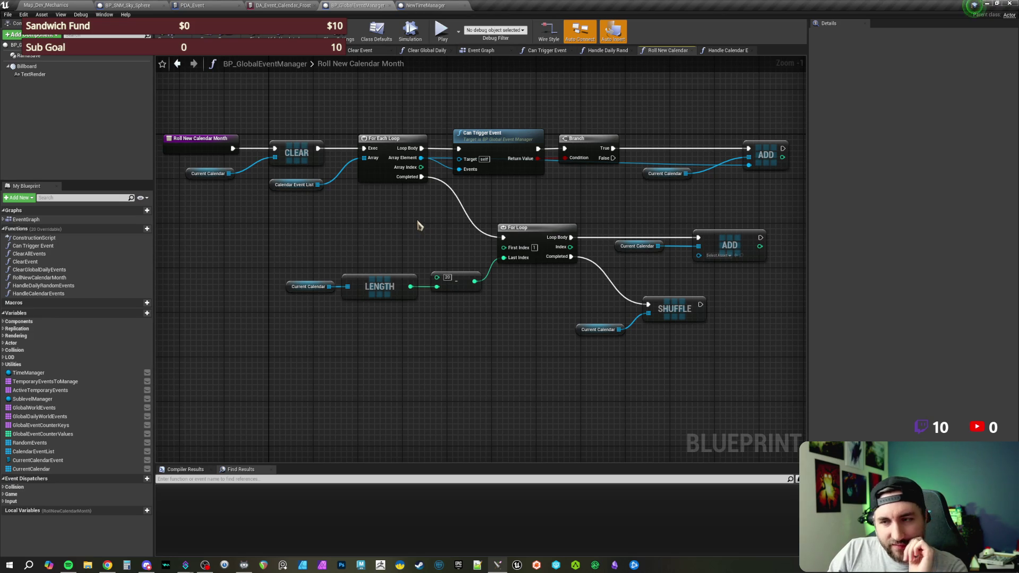
{"action": "left_click_drag", "start_coordinate": [410, 227], "coordinate": [413, 224]}
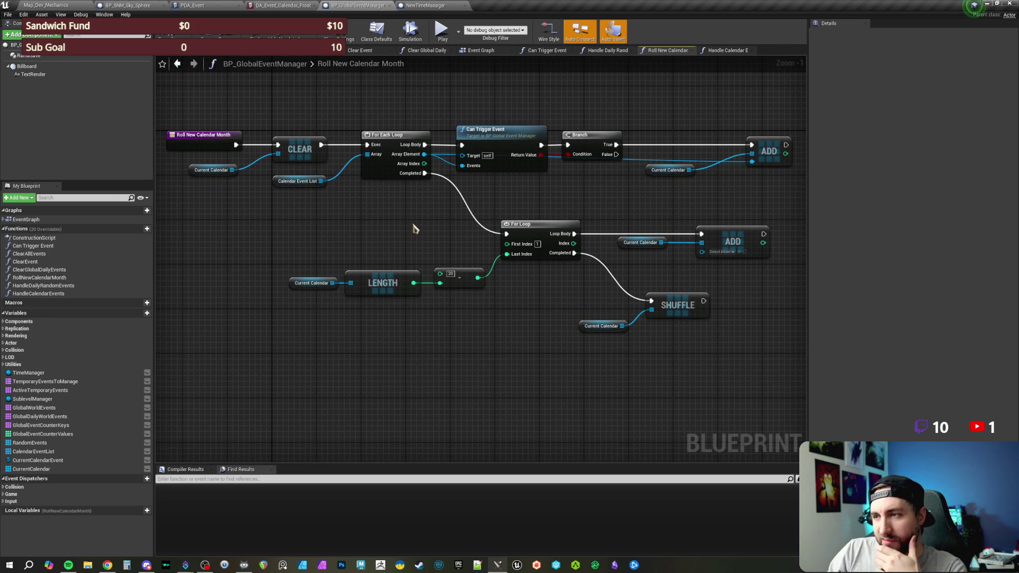
{"action": "scroll", "coordinate": [415, 228], "scroll_direction": "up", "scroll_amount": 1}
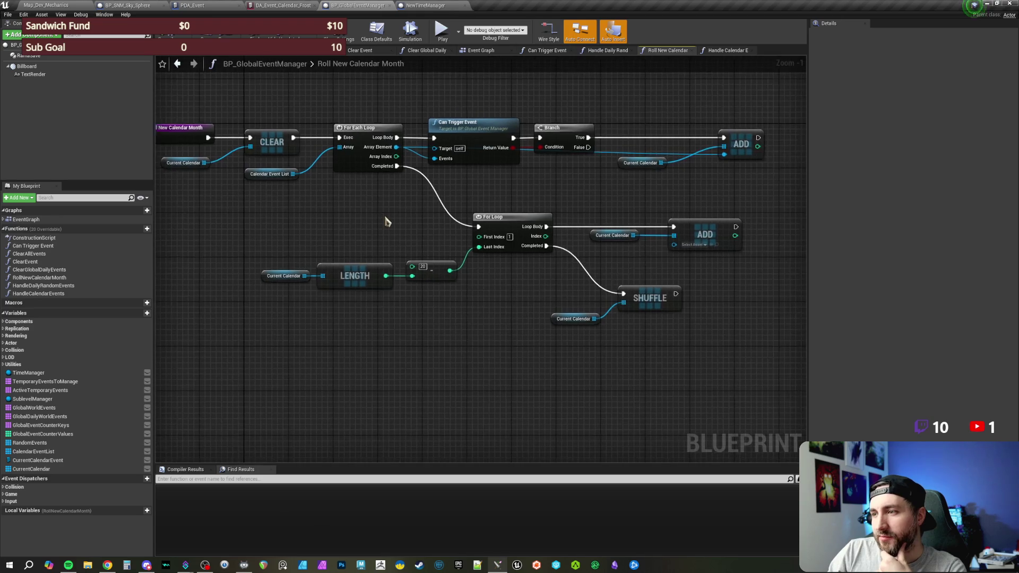
{"action": "left_click_drag", "start_coordinate": [383, 217], "coordinate": [398, 231]}
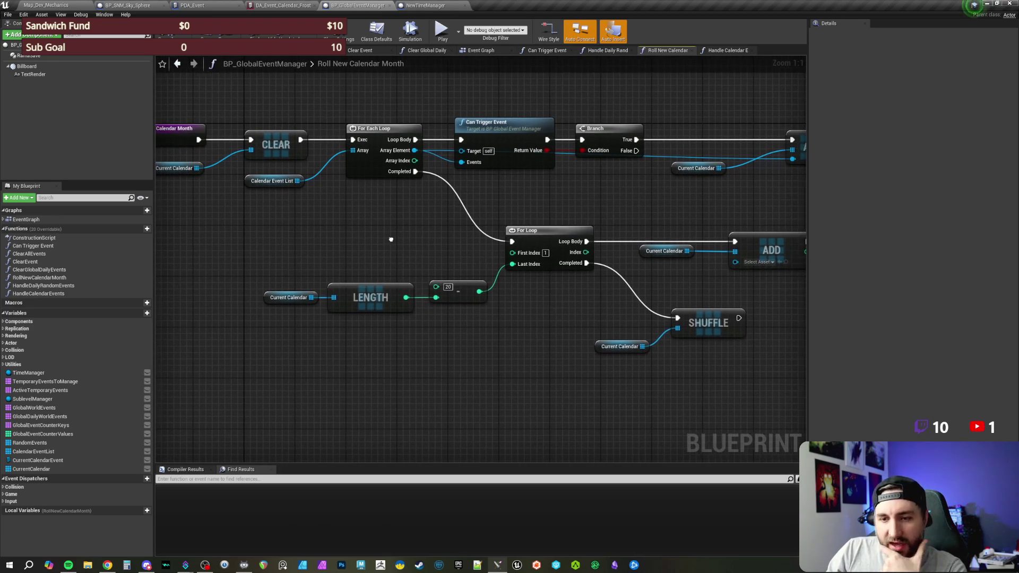
{"action": "left_click_drag", "start_coordinate": [601, 213], "coordinate": [563, 204]}
Add a Select node feeding the subtraction, placed clear of the LENGTH node
{"action": "left_click_drag", "start_coordinate": [355, 224], "coordinate": [471, 251]}
{"action": "mouse_move", "coordinate": [505, 303]}
{"action": "left_mouse_down"}
{"action": "mouse_move", "coordinate": [480, 295]}
{"action": "mouse_move", "coordinate": [476, 271]}
{"action": "left_mouse_up"}
{"action": "type", "text": "select"}
{"action": "left_click", "coordinate": [499, 363]}
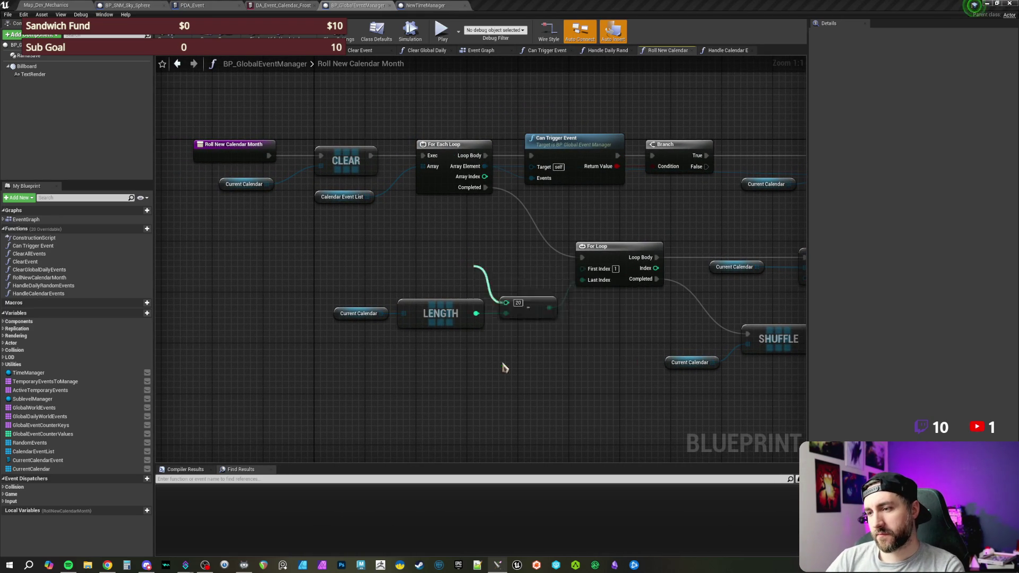
{"action": "mouse_move", "coordinate": [577, 293]}
{"action": "left_mouse_down"}
{"action": "mouse_move", "coordinate": [459, 251]}
{"action": "mouse_move", "coordinate": [427, 250]}
{"action": "left_mouse_up"}
{"action": "left_click_drag", "start_coordinate": [544, 262], "coordinate": [592, 227]}
Rearrange Current Calendar, LENGTH and the Select node so they don't overlap
{"action": "left_click_drag", "start_coordinate": [589, 334], "coordinate": [473, 276]}
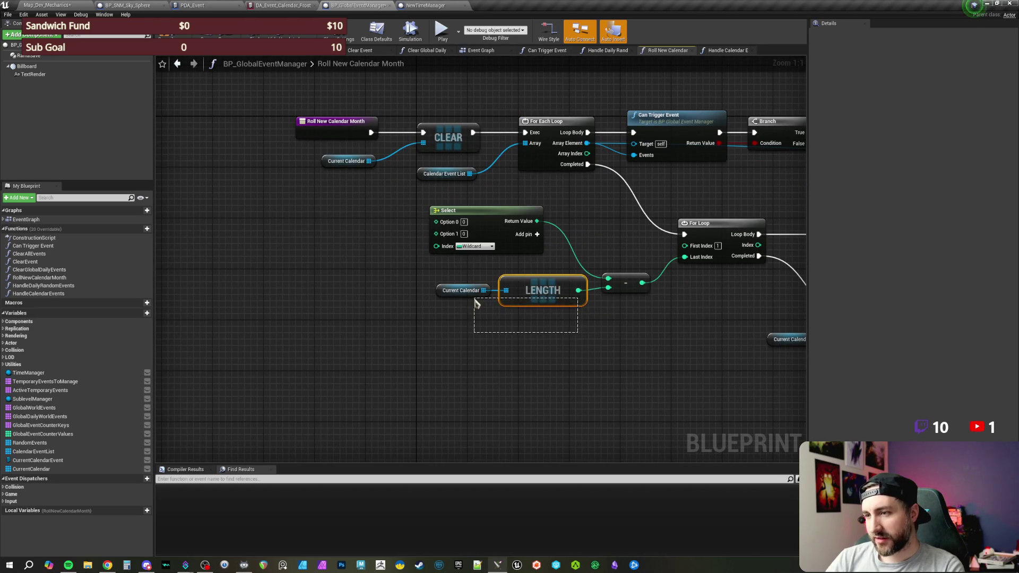
{"action": "left_click_drag", "start_coordinate": [569, 366], "coordinate": [468, 283]}
{"action": "left_click_drag", "start_coordinate": [531, 289], "coordinate": [512, 321]}
{"action": "mouse_move", "coordinate": [501, 212]}
{"action": "left_mouse_down"}
{"action": "mouse_move", "coordinate": [526, 245]}
{"action": "mouse_move", "coordinate": [568, 242]}
{"action": "left_mouse_up"}
{"action": "left_click", "coordinate": [550, 215]}
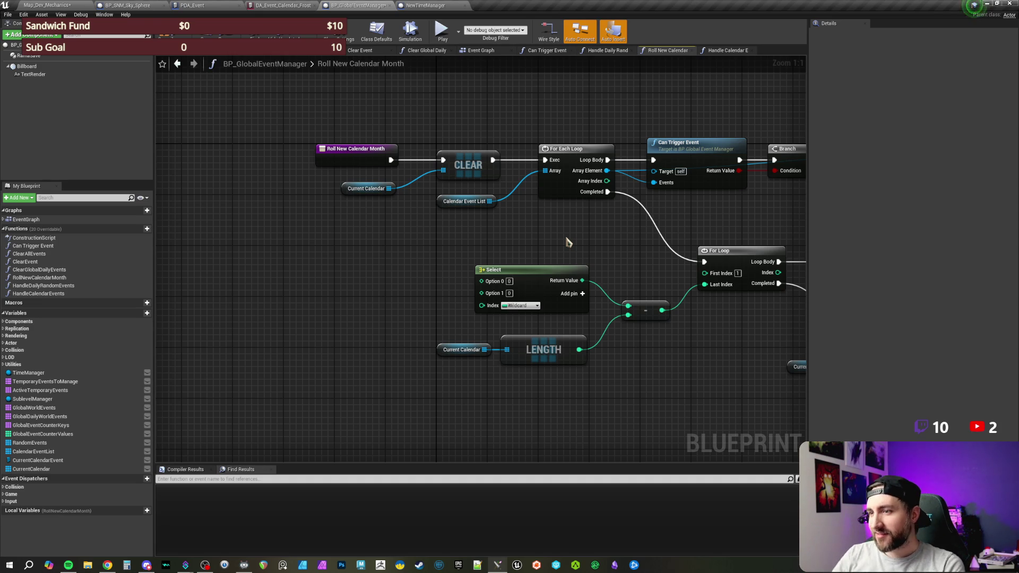
Compile BP_GlobalEventManager, revealing the Select node's undetermined Index errors
{"action": "left_click_drag", "start_coordinate": [541, 243], "coordinate": [552, 223]}
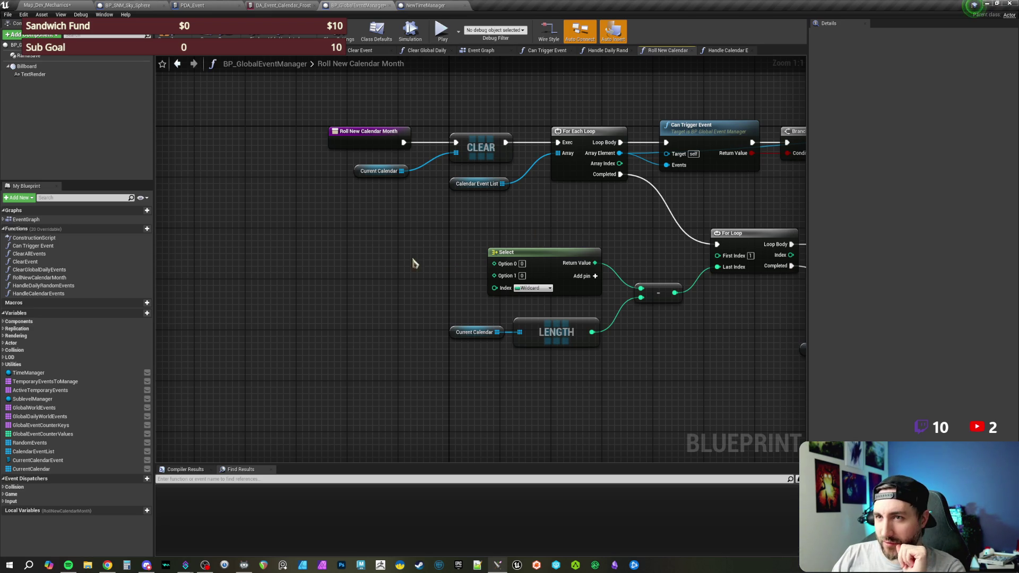
{"action": "left_click_drag", "start_coordinate": [414, 263], "coordinate": [412, 248]}
{"action": "key", "text": "F7"}
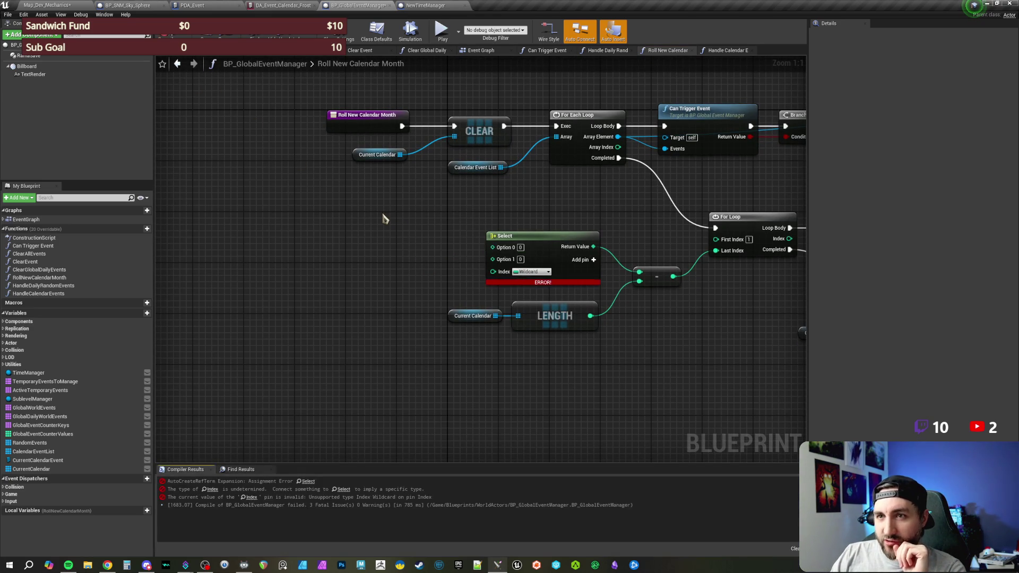
Set the Select node's Index type to E_Seasons, giving Spring, Summer, Fall and Winter options
{"action": "left_click_drag", "start_coordinate": [419, 249], "coordinate": [472, 266]}
{"action": "mouse_move", "coordinate": [462, 255]}
{"action": "left_mouse_down"}
{"action": "mouse_move", "coordinate": [536, 272]}
{"action": "mouse_move", "coordinate": [536, 281]}
{"action": "left_mouse_up"}
{"action": "left_click", "coordinate": [537, 286]}
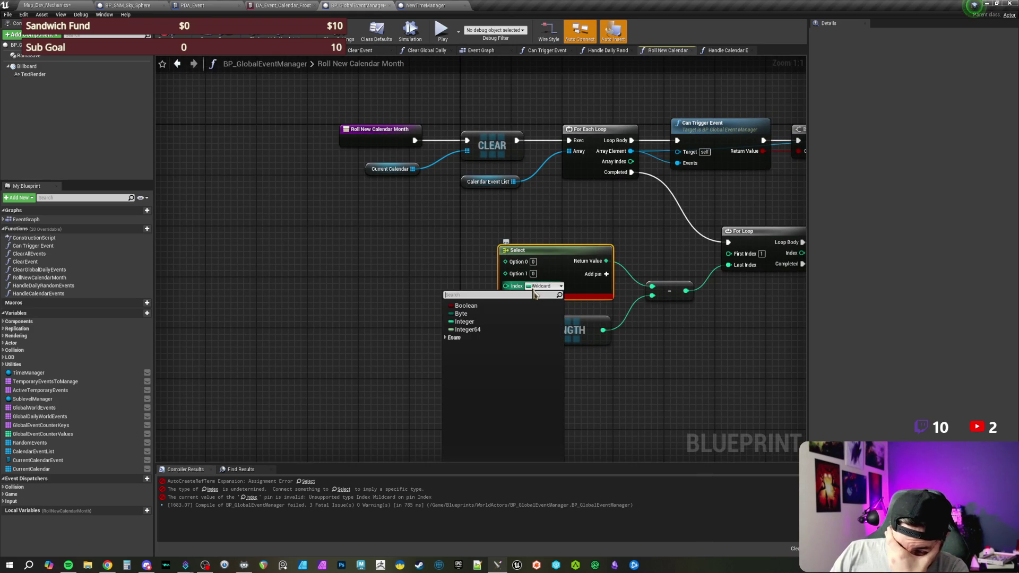
{"action": "type", "text": "seaso"}
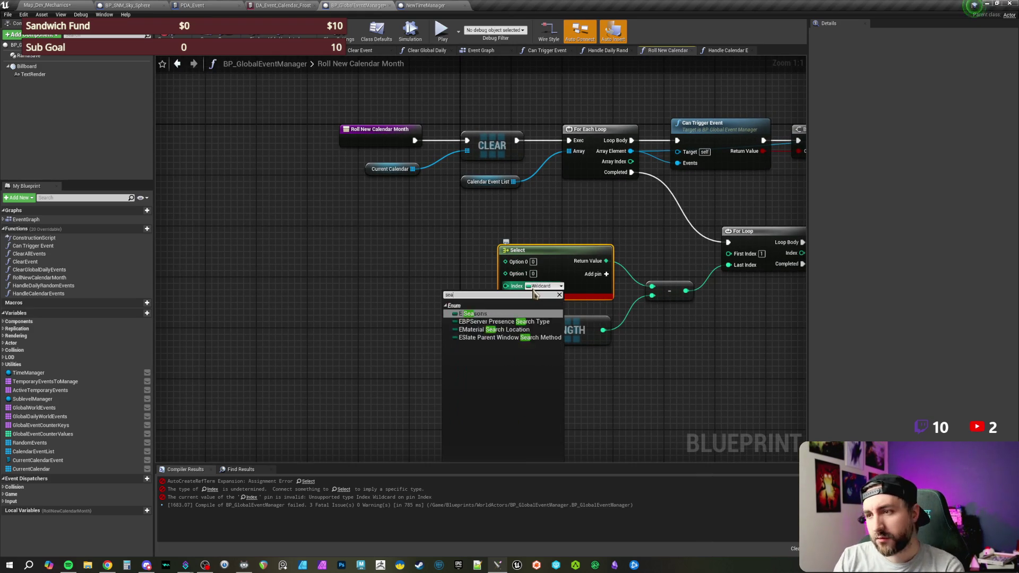
{"action": "left_click", "coordinate": [493, 314]}
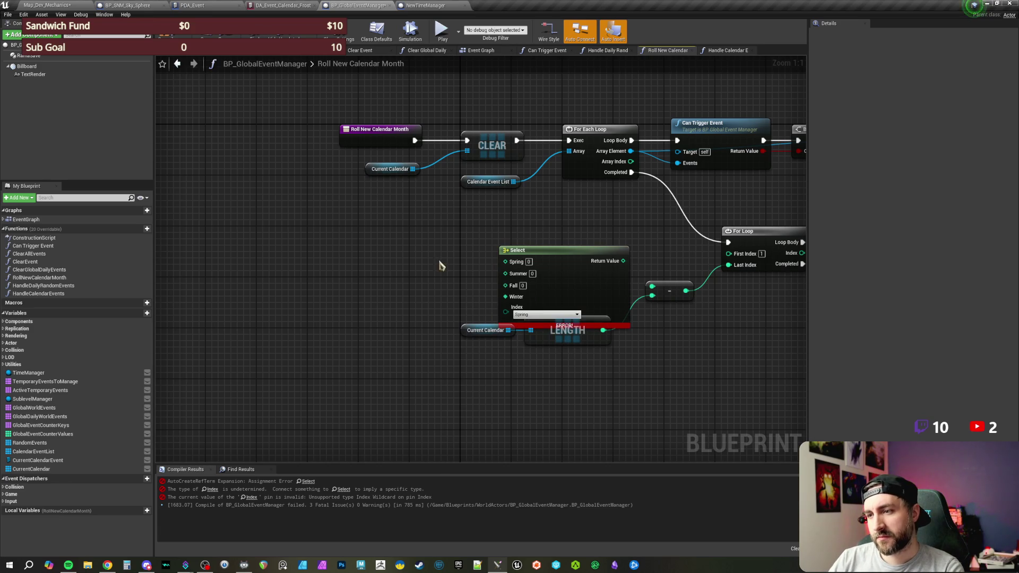
{"action": "left_click_drag", "start_coordinate": [519, 253], "coordinate": [494, 234]}
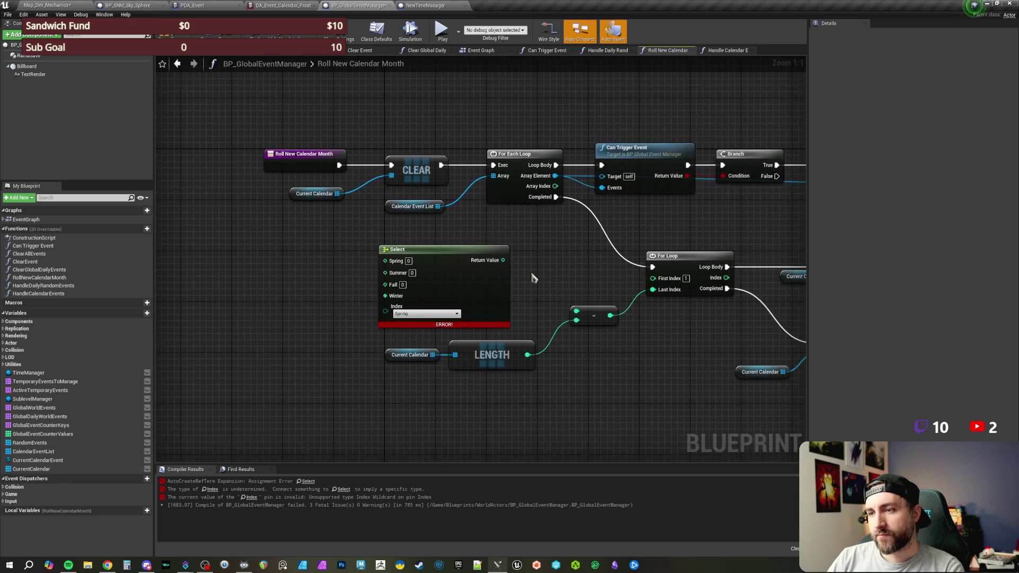
{"action": "left_click_drag", "start_coordinate": [329, 292], "coordinate": [337, 301]}
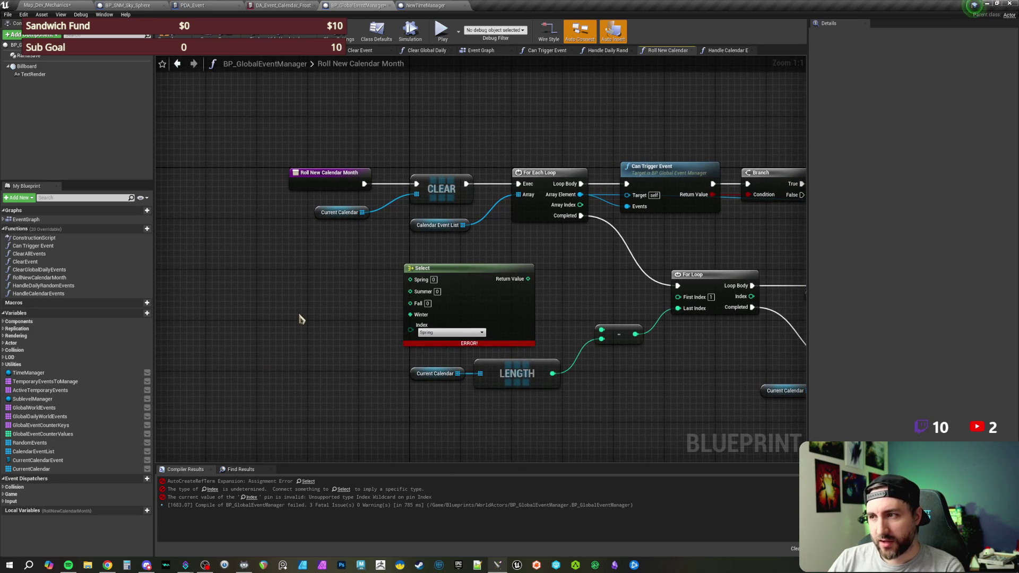
{"action": "right_click", "coordinate": [299, 318]}
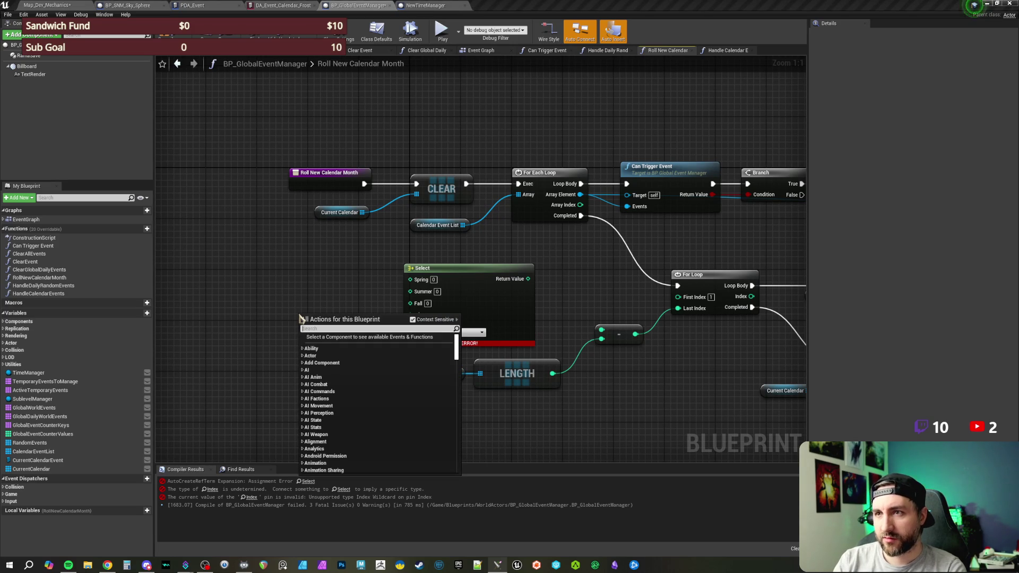
Add Get Time Manager and Get Season nodes, wiring Season into the Select node's Index
{"action": "type", "text": "get time manag"}
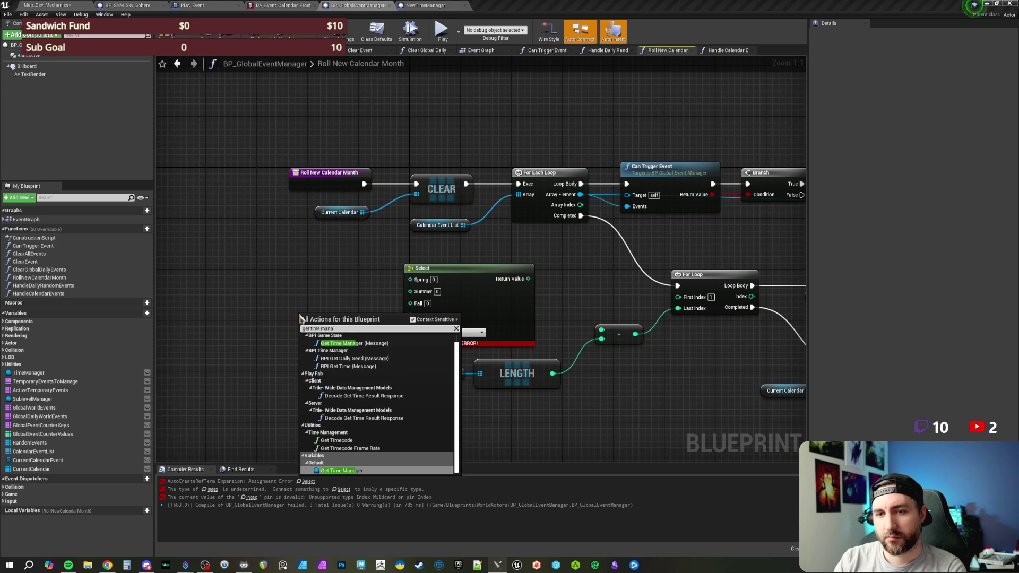
{"action": "left_click", "coordinate": [339, 470]}
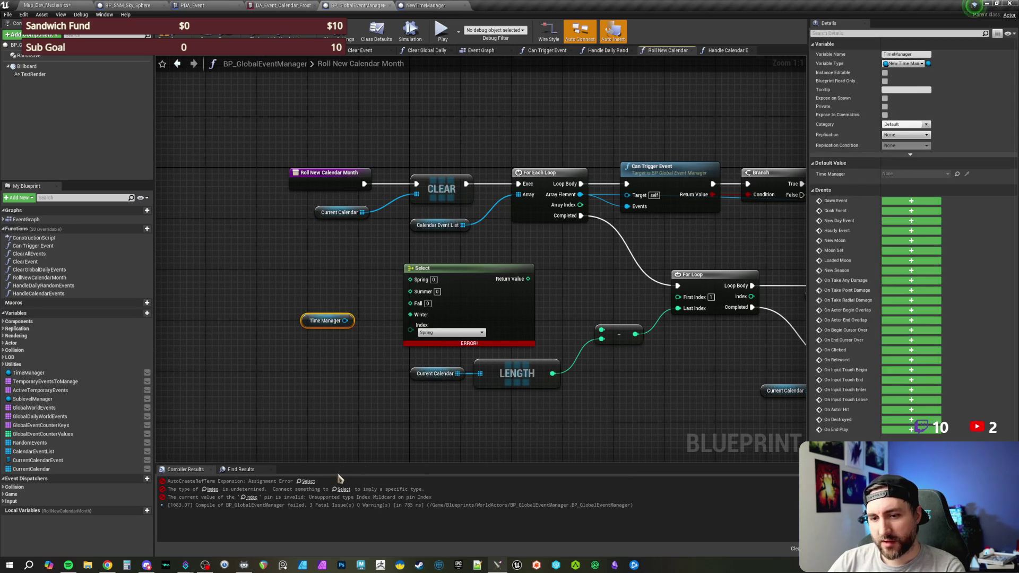
{"action": "mouse_move", "coordinate": [345, 321]}
{"action": "left_mouse_down"}
{"action": "mouse_move", "coordinate": [396, 342]}
{"action": "mouse_move", "coordinate": [348, 354]}
{"action": "left_mouse_up"}
{"action": "type", "text": "get season"}
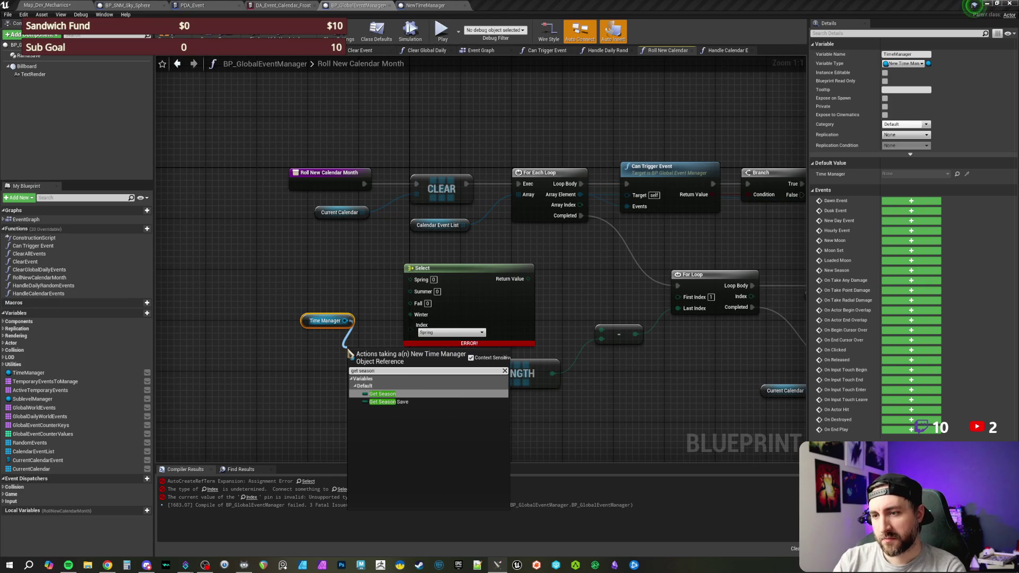
{"action": "left_click", "coordinate": [382, 394]}
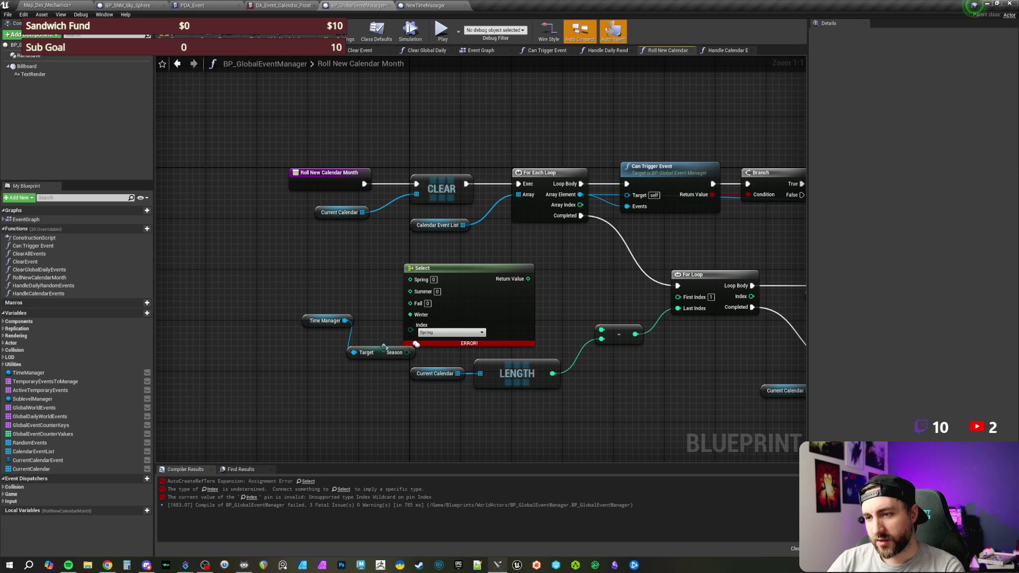
{"action": "mouse_move", "coordinate": [349, 341]}
{"action": "left_mouse_down"}
{"action": "mouse_move", "coordinate": [342, 335]}
{"action": "mouse_move", "coordinate": [382, 340]}
{"action": "mouse_move", "coordinate": [411, 325]}
{"action": "left_mouse_up"}
{"action": "mouse_move", "coordinate": [325, 321]}
{"action": "left_mouse_down"}
{"action": "mouse_move", "coordinate": [265, 333]}
{"action": "mouse_move", "coordinate": [334, 342]}
{"action": "left_mouse_up"}
{"action": "left_click", "coordinate": [346, 317]}
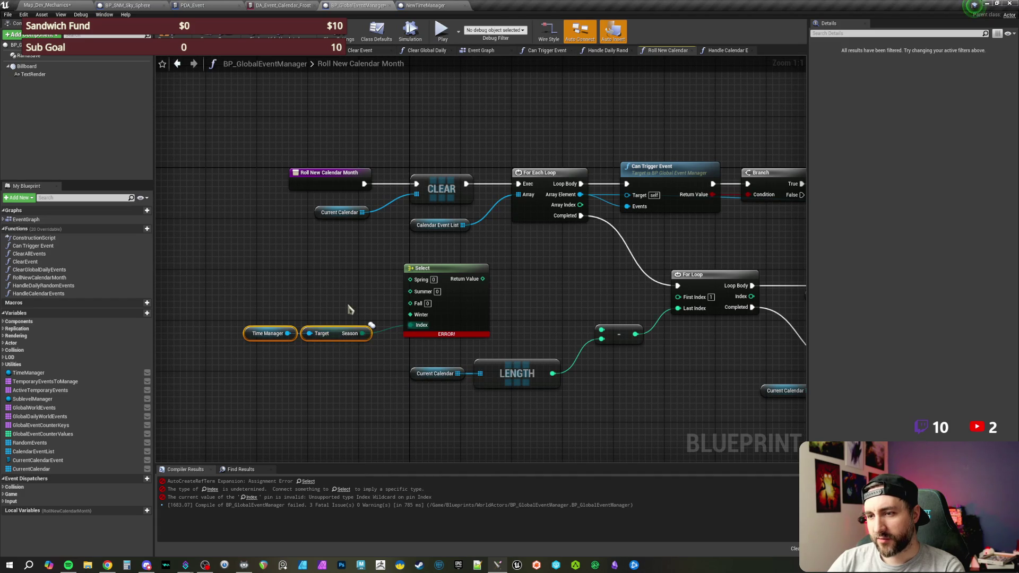
{"action": "left_click", "coordinate": [330, 326]}
{"action": "left_click_drag", "start_coordinate": [348, 316], "coordinate": [247, 355]}
{"action": "left_click_drag", "start_coordinate": [345, 340], "coordinate": [351, 346]}
{"action": "left_click", "coordinate": [342, 296]}
Wire Select's Return Value into the subtract node, straighten the wires, and recompile without errors
{"action": "left_click_drag", "start_coordinate": [434, 275], "coordinate": [553, 325]}
{"action": "left_click_drag", "start_coordinate": [460, 312], "coordinate": [516, 330]}
{"action": "mouse_move", "coordinate": [300, 321]}
{"action": "left_mouse_down"}
{"action": "mouse_move", "coordinate": [460, 371]}
{"action": "mouse_move", "coordinate": [485, 333]}
{"action": "mouse_move", "coordinate": [513, 334]}
{"action": "left_mouse_up"}
{"action": "key", "text": "q"}
{"action": "left_click", "coordinate": [576, 291]}
{"action": "mouse_move", "coordinate": [576, 291]}
{"action": "left_mouse_down"}
{"action": "mouse_move", "coordinate": [505, 281]}
{"action": "mouse_move", "coordinate": [466, 257]}
{"action": "mouse_move", "coordinate": [490, 275]}
{"action": "left_mouse_up"}
{"action": "key", "text": "F7"}
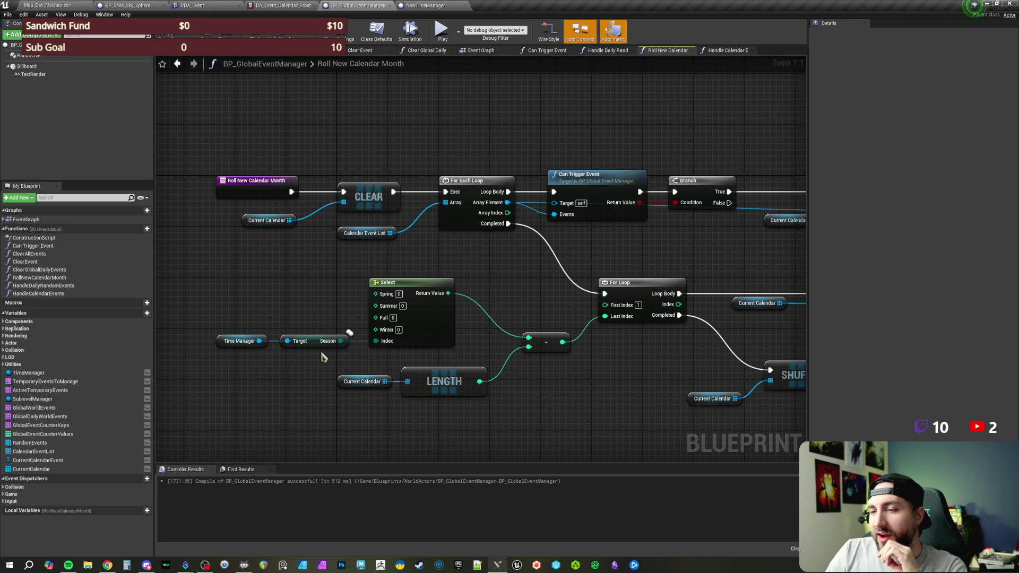
{"action": "left_click_drag", "start_coordinate": [306, 303], "coordinate": [316, 308]}
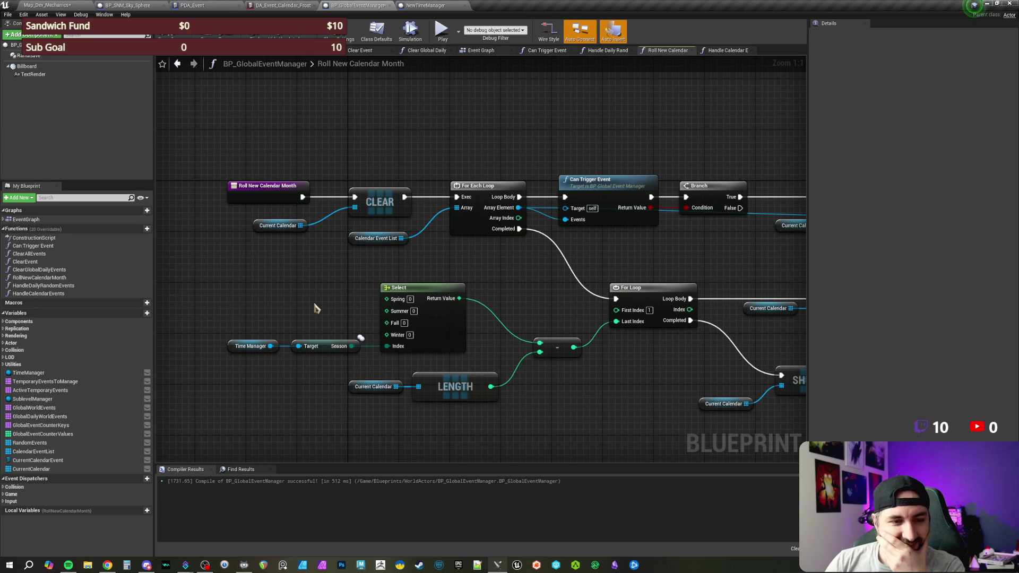
{"action": "left_click_drag", "start_coordinate": [314, 307], "coordinate": [333, 308]}
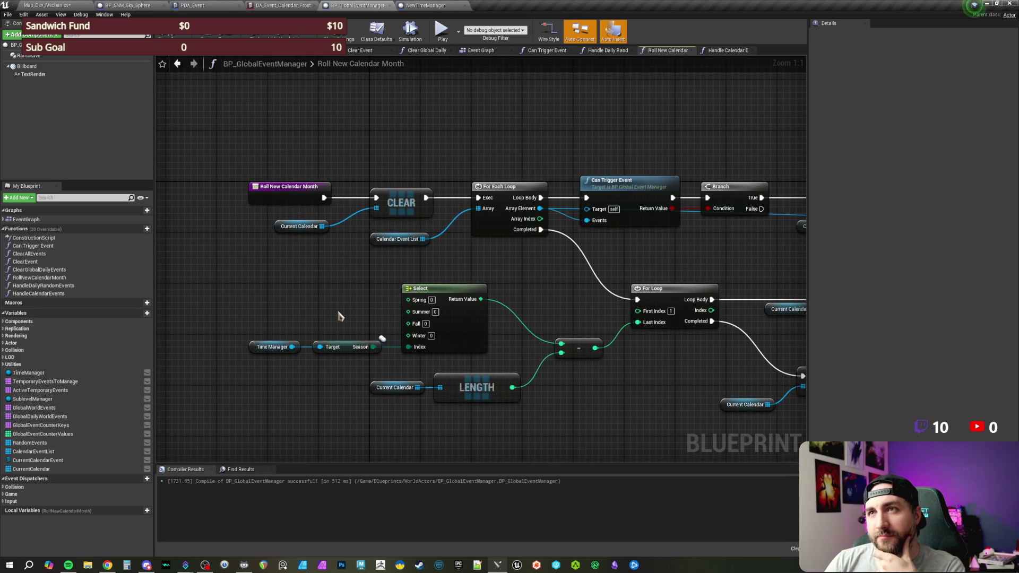
{"action": "left_click_drag", "start_coordinate": [348, 310], "coordinate": [334, 303]}
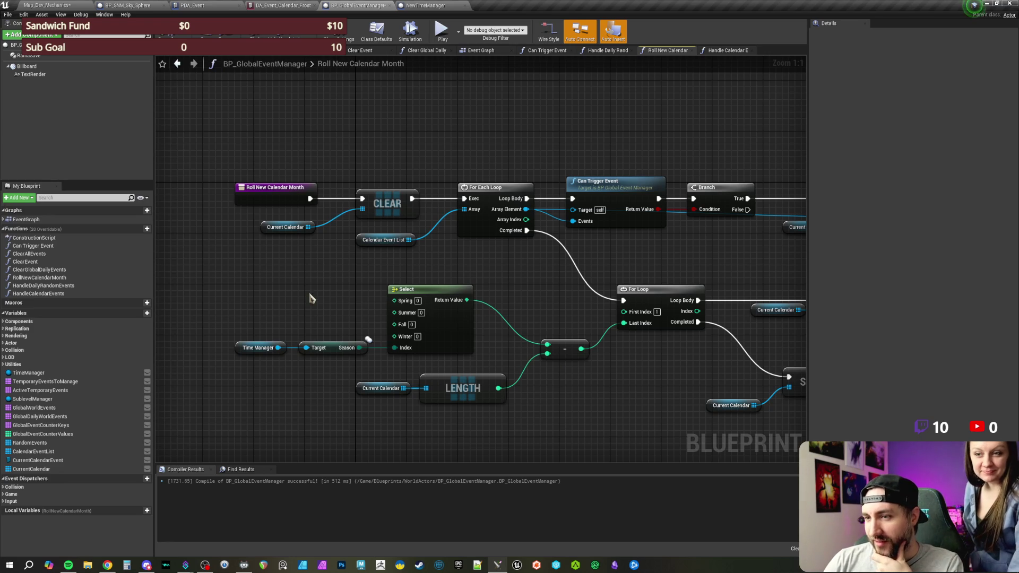
{"action": "left_click_drag", "start_coordinate": [351, 302], "coordinate": [346, 294]}
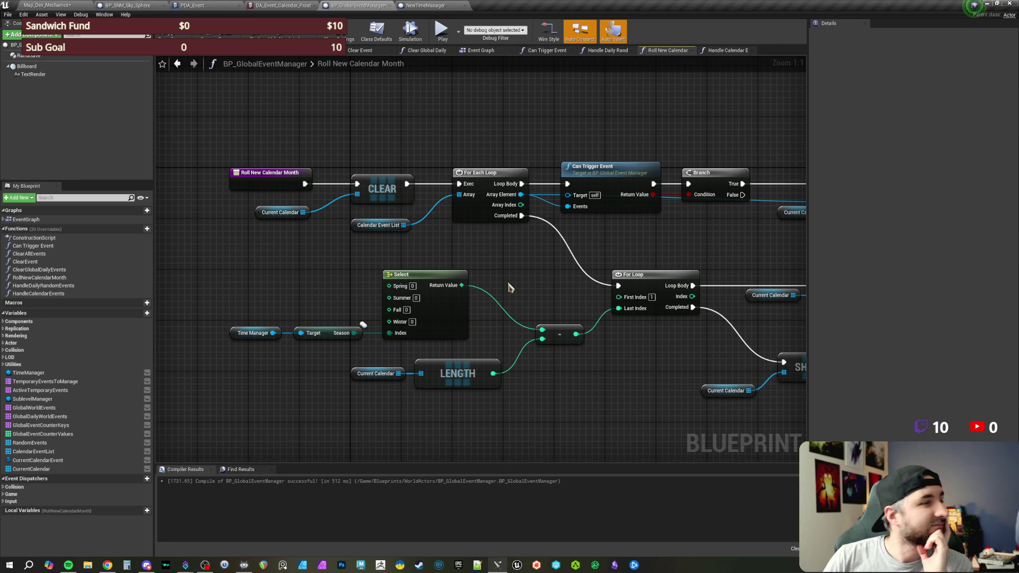
{"action": "mouse_move", "coordinate": [515, 285]}
{"action": "left_mouse_down"}
{"action": "mouse_move", "coordinate": [505, 260]}
{"action": "mouse_move", "coordinate": [514, 268]}
{"action": "left_mouse_up"}
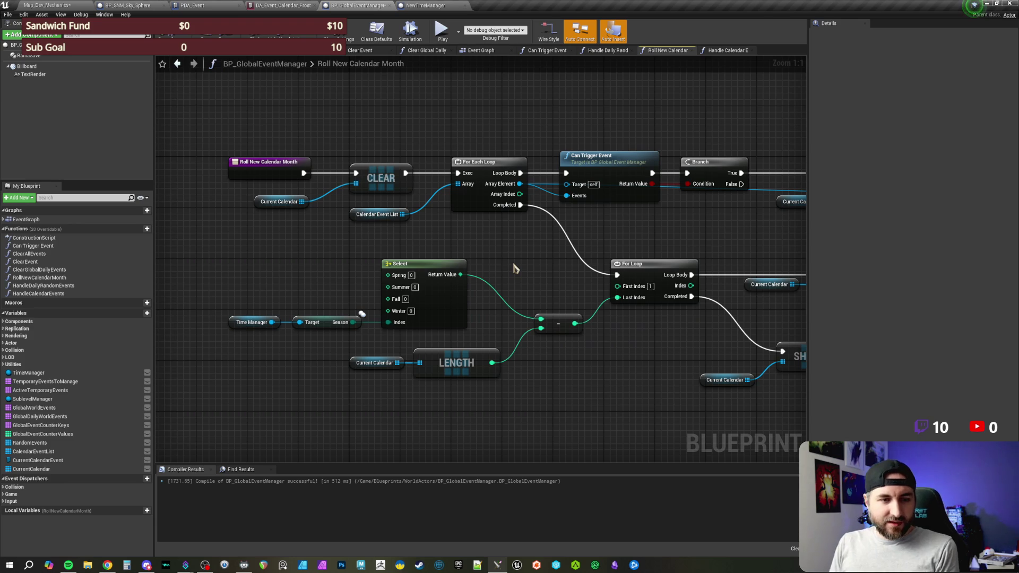
{"action": "mouse_move", "coordinate": [521, 256]}
{"action": "left_mouse_down"}
{"action": "mouse_move", "coordinate": [505, 236]}
{"action": "mouse_move", "coordinate": [520, 241]}
{"action": "left_mouse_up"}
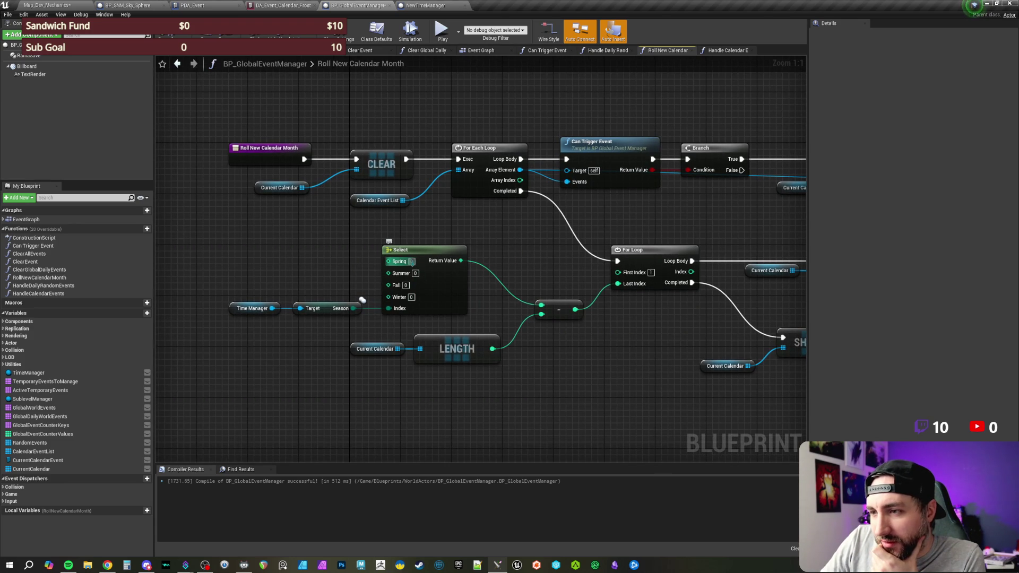
Enter Select values Spring 20, Summer 20, Fall 15 and Winter 15
{"action": "type", "text": "20"}
{"action": "key", "text": "Tab"}
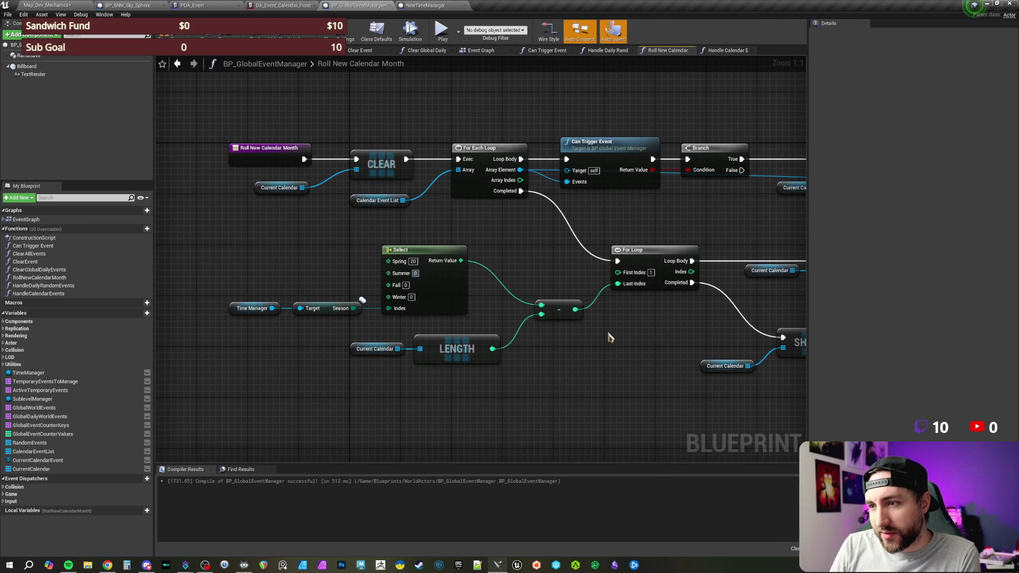
{"action": "type", "text": "20"}
{"action": "key", "text": "Tab"}
{"action": "type", "text": "15"}
{"action": "key", "text": "Tab"}
{"action": "type", "text": "15"}
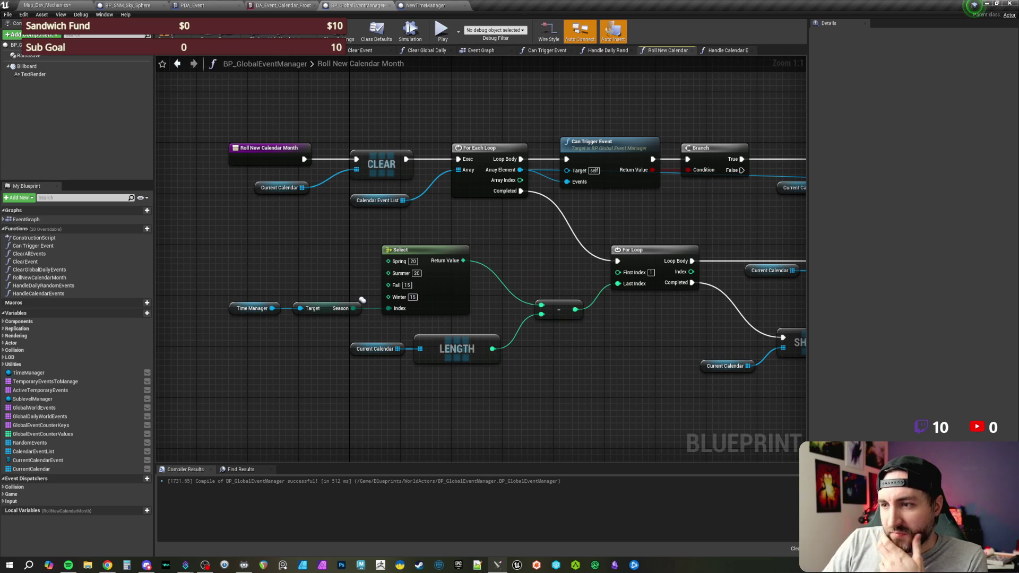
Compile and save BP_GlobalEventManager
{"action": "left_click_drag", "start_coordinate": [536, 273], "coordinate": [453, 266]}
{"action": "left_click", "coordinate": [353, 255]}
{"action": "left_click", "coordinate": [305, 273]}
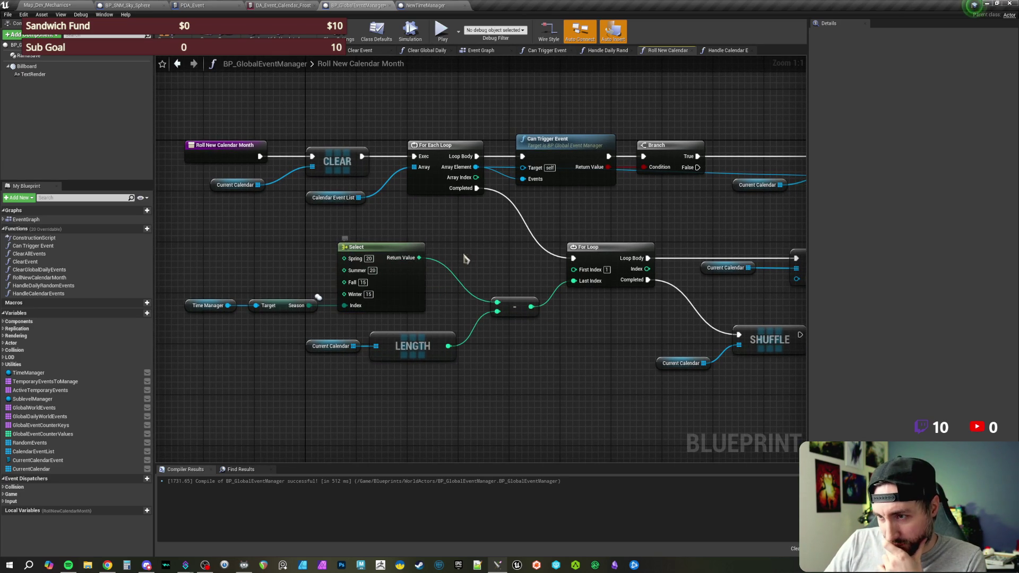
{"action": "left_click_drag", "start_coordinate": [477, 260], "coordinate": [467, 258]}
{"action": "left_click", "coordinate": [168, 33]}
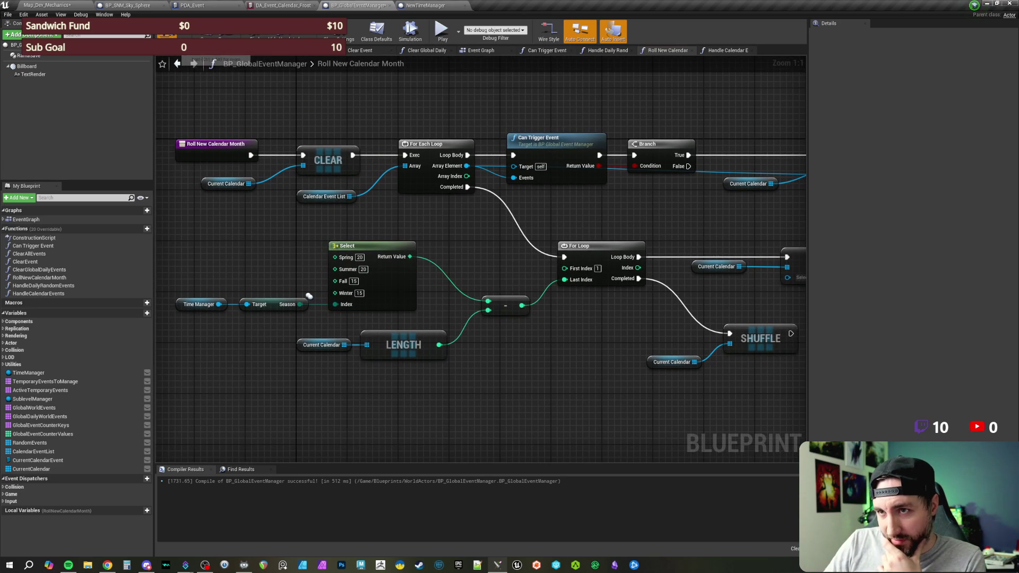
{"action": "left_click", "coordinate": [210, 33]}
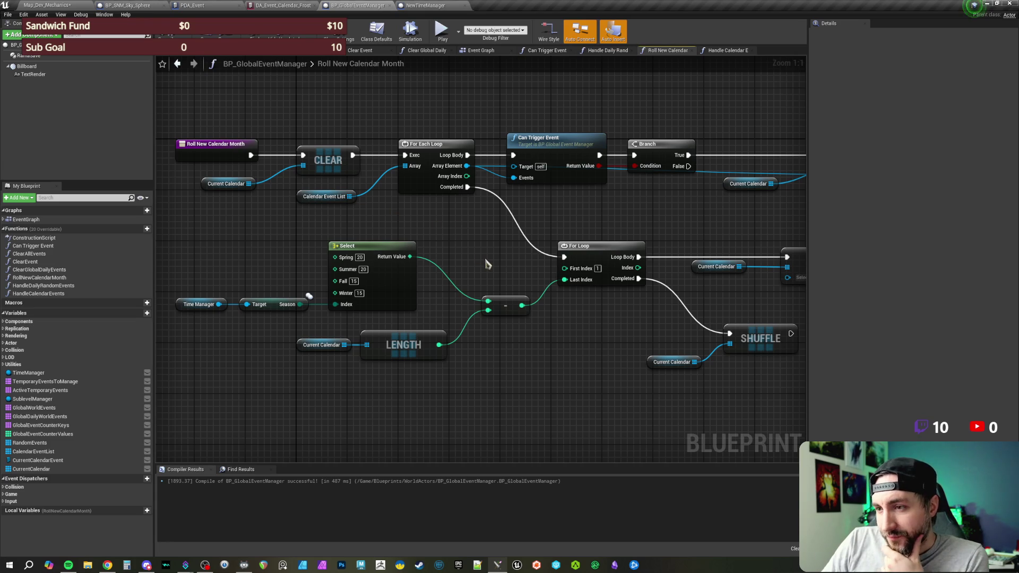
{"action": "left_click_drag", "start_coordinate": [487, 263], "coordinate": [475, 242]}
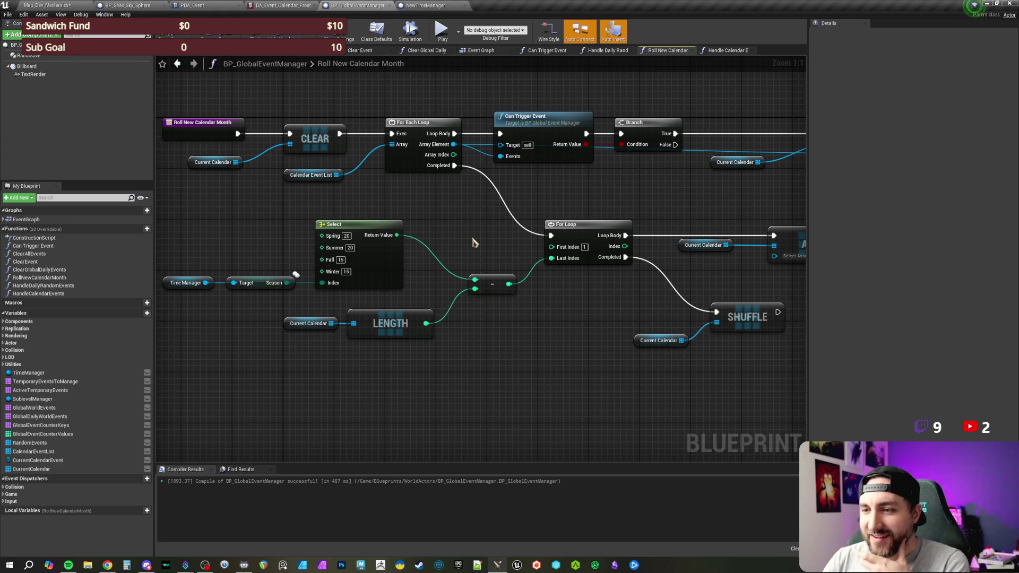
Open the DA_Event_Calendar_Frost data asset
{"action": "mouse_move", "coordinate": [484, 246]}
{"action": "left_mouse_down"}
{"action": "mouse_move", "coordinate": [512, 250]}
{"action": "mouse_move", "coordinate": [589, 357]}
{"action": "mouse_move", "coordinate": [576, 342]}
{"action": "left_mouse_up"}
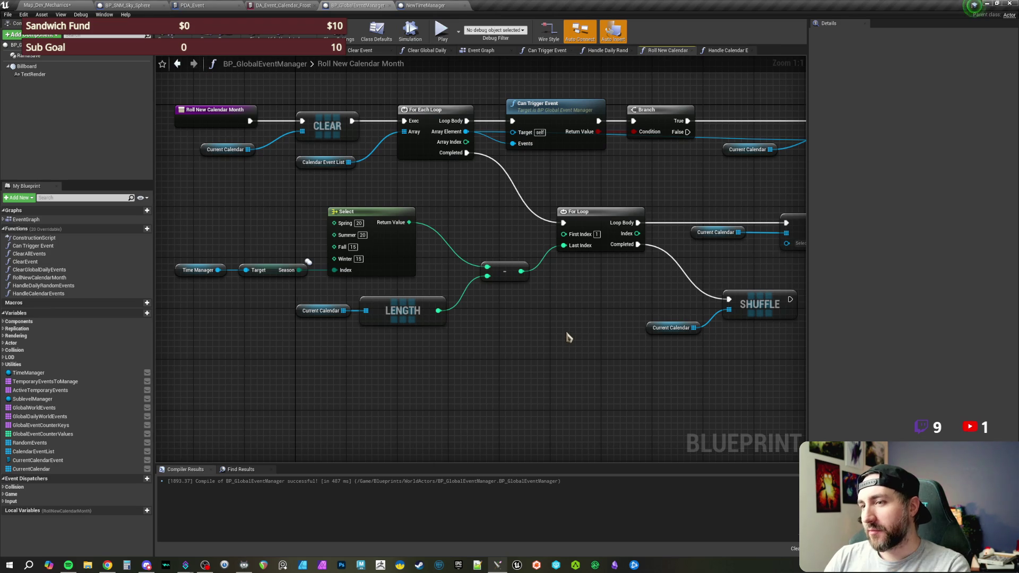
{"action": "left_click_drag", "start_coordinate": [566, 337], "coordinate": [585, 354]}
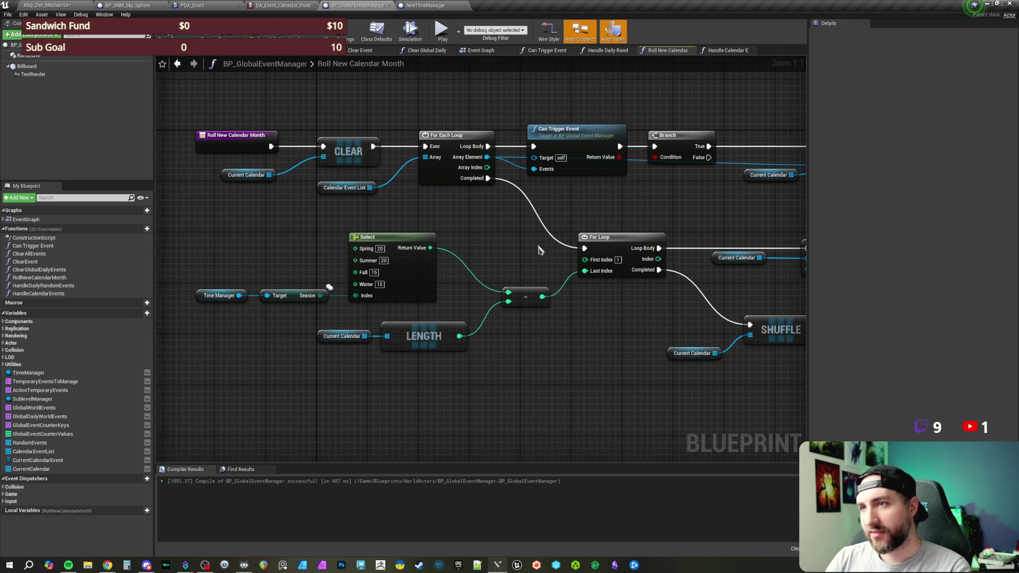
{"action": "left_click", "coordinate": [286, 5]}
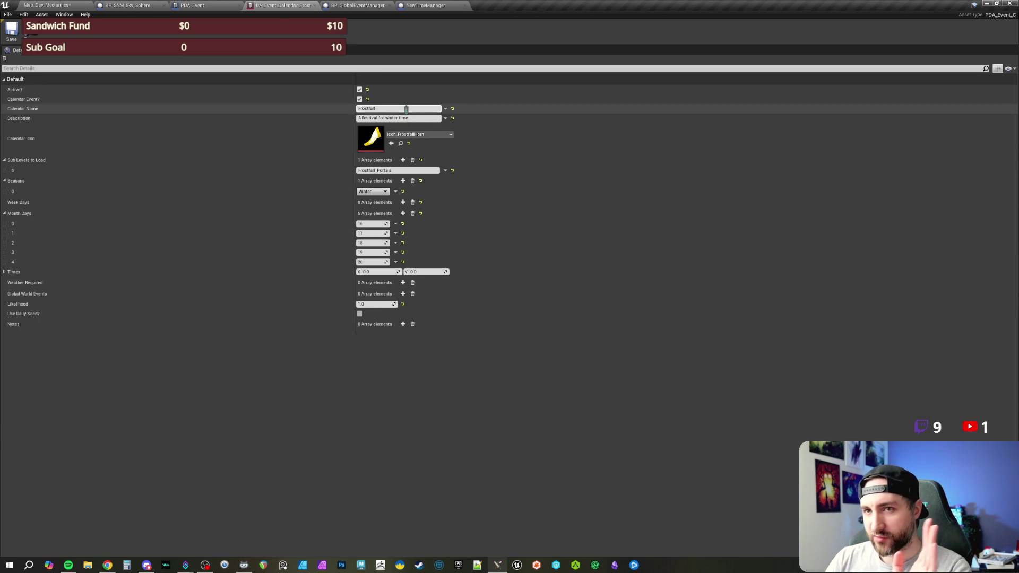
Return to BP_GlobalEventManager, inspect the RandomEvents variable, and pan to the space below Shuffle
{"action": "left_click", "coordinate": [365, 6]}
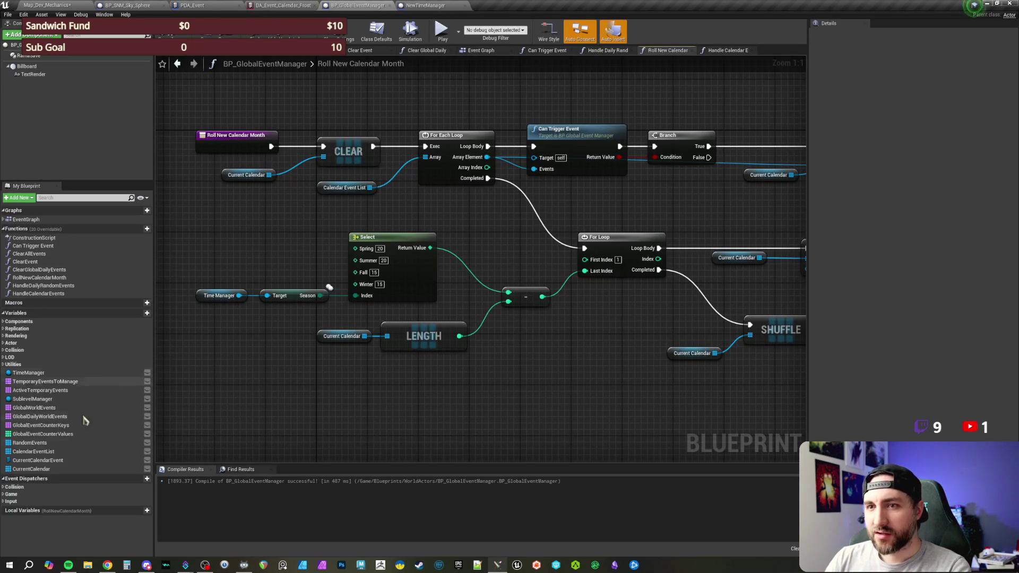
{"action": "left_click", "coordinate": [32, 442]}
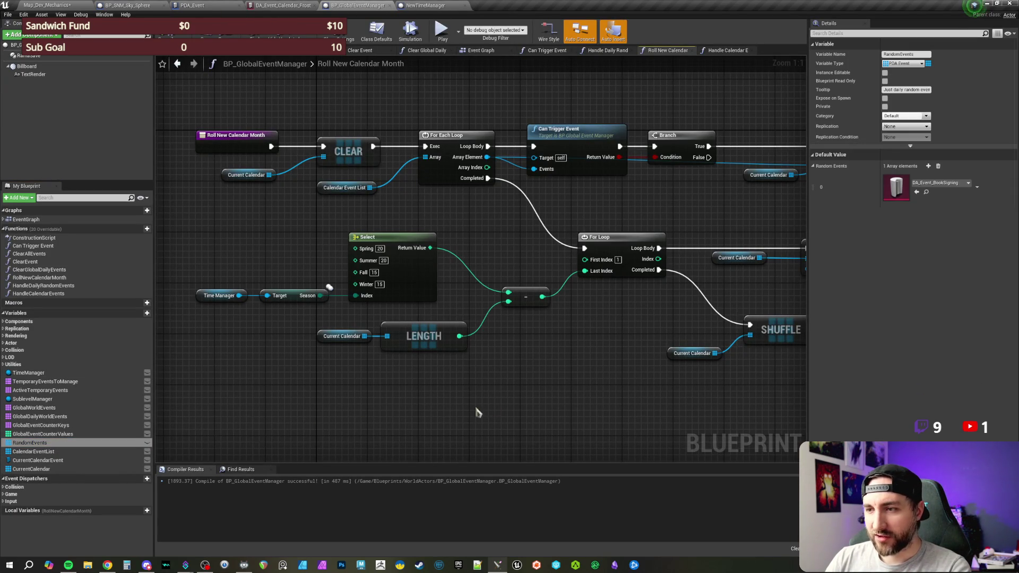
{"action": "left_click_drag", "start_coordinate": [455, 415], "coordinate": [488, 404]}
{"action": "left_click_drag", "start_coordinate": [561, 405], "coordinate": [559, 379]}
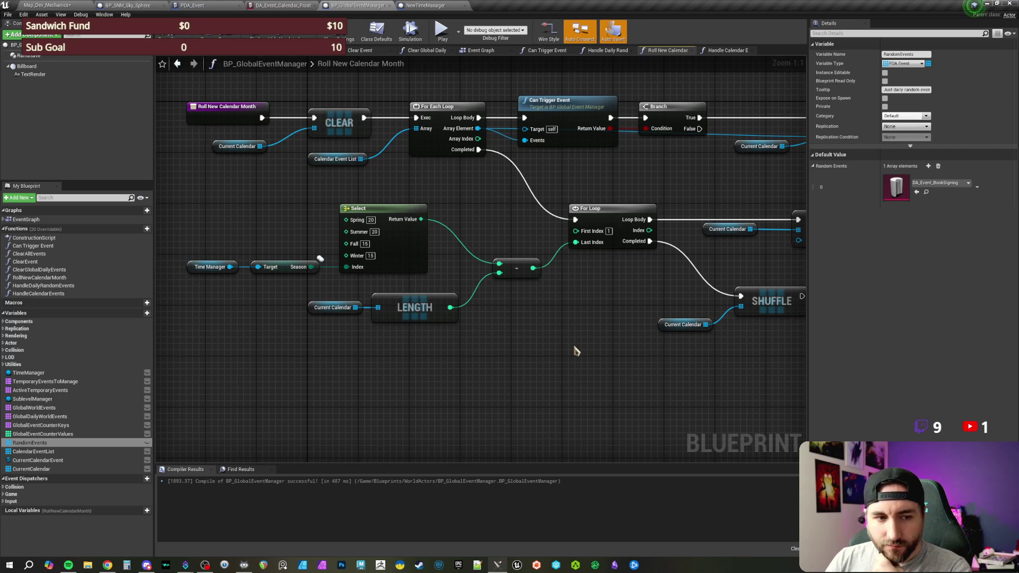
{"action": "mouse_move", "coordinate": [573, 340]}
{"action": "left_mouse_down"}
{"action": "mouse_move", "coordinate": [567, 323]}
{"action": "mouse_move", "coordinate": [553, 329]}
{"action": "mouse_move", "coordinate": [572, 340]}
{"action": "left_mouse_up"}
{"action": "left_click_drag", "start_coordinate": [177, 210], "coordinate": [401, 294]}
{"action": "left_click", "coordinate": [509, 385]}
{"action": "left_click_drag", "start_coordinate": [509, 385], "coordinate": [465, 365]}
{"action": "mouse_move", "coordinate": [388, 241]}
{"action": "left_mouse_down"}
{"action": "mouse_move", "coordinate": [318, 263]}
{"action": "mouse_move", "coordinate": [287, 247]}
{"action": "left_mouse_up"}
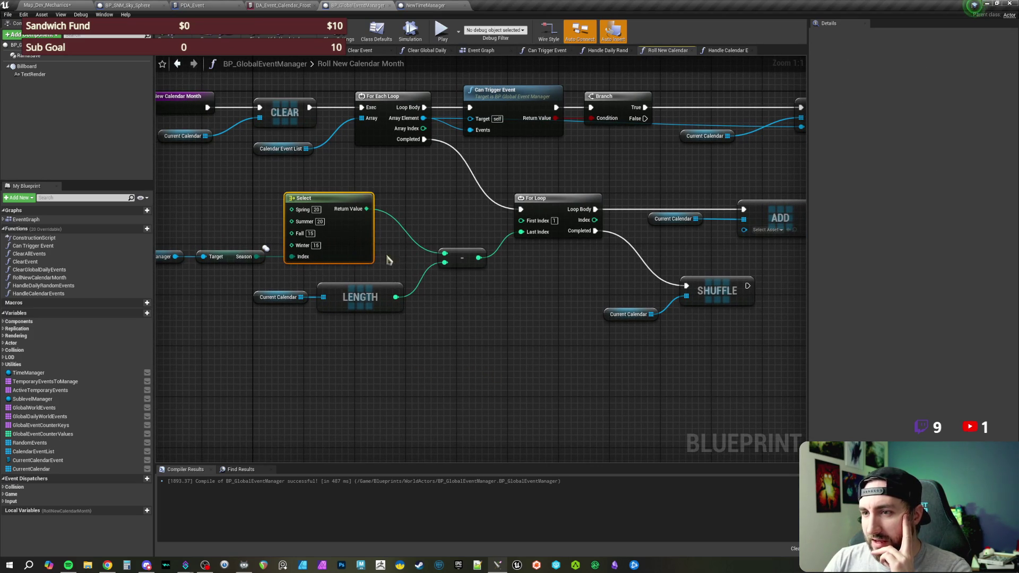
{"action": "left_click", "coordinate": [531, 338]}
{"action": "left_click_drag", "start_coordinate": [570, 349], "coordinate": [432, 307]}
{"action": "mouse_move", "coordinate": [550, 326]}
{"action": "left_mouse_down"}
{"action": "mouse_move", "coordinate": [496, 334]}
{"action": "mouse_move", "coordinate": [673, 339]}
{"action": "left_mouse_up"}
Copy the Time Manager and Season getters and paste the copy below Shuffle
{"action": "mouse_move", "coordinate": [221, 192]}
{"action": "left_mouse_down"}
{"action": "mouse_move", "coordinate": [344, 239]}
{"action": "mouse_move", "coordinate": [219, 224]}
{"action": "left_mouse_up"}
{"action": "key", "text": "ctrl+c"}
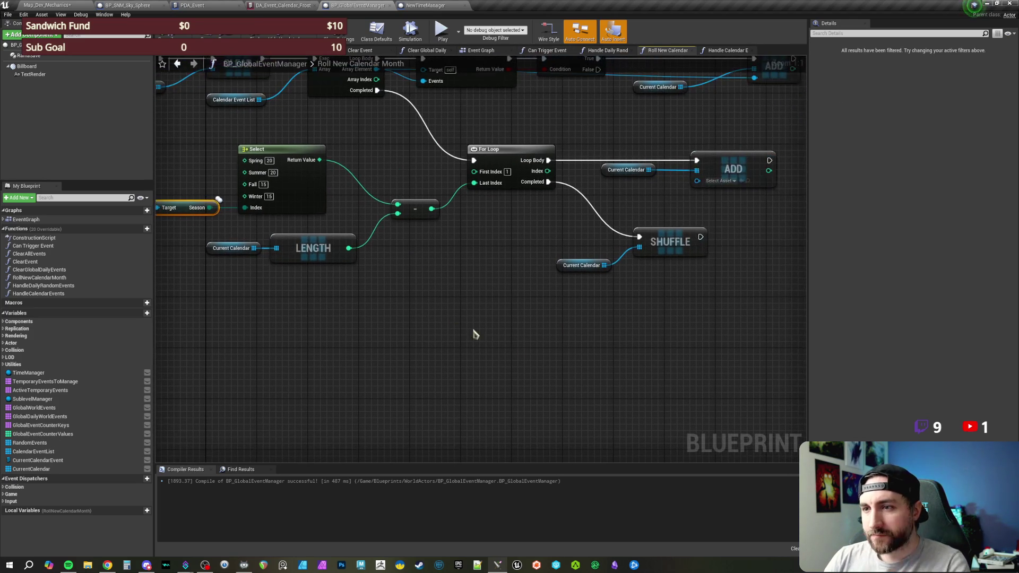
{"action": "key", "text": "ctrl+v"}
{"action": "left_click_drag", "start_coordinate": [379, 345], "coordinate": [428, 319]}
{"action": "left_click", "coordinate": [475, 284]}
Add an Equal (Enum) check on the pasted Season value
{"action": "type", "text": "="}
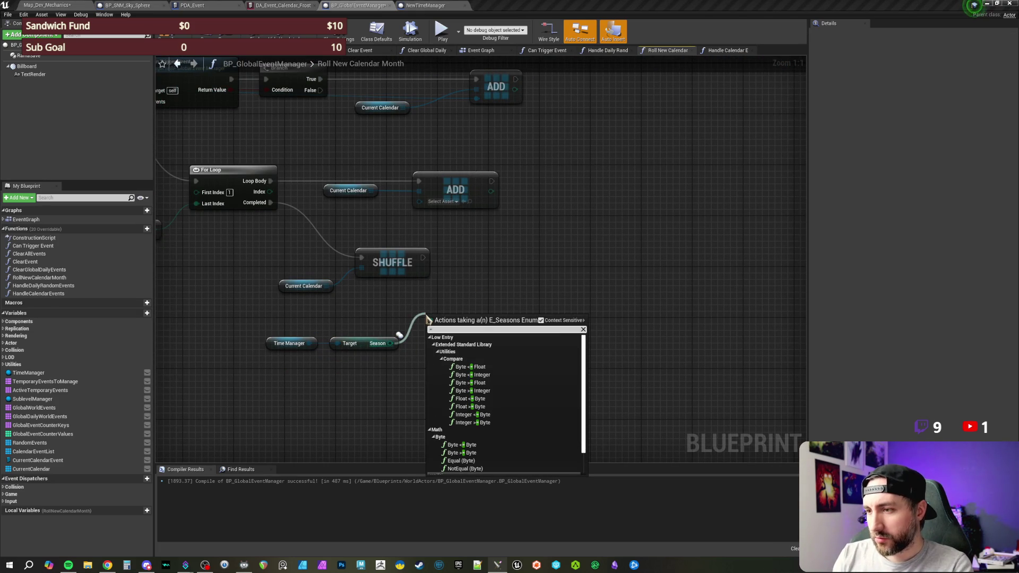
{"action": "scroll", "coordinate": [488, 398], "scroll_direction": "down", "scroll_amount": 2}
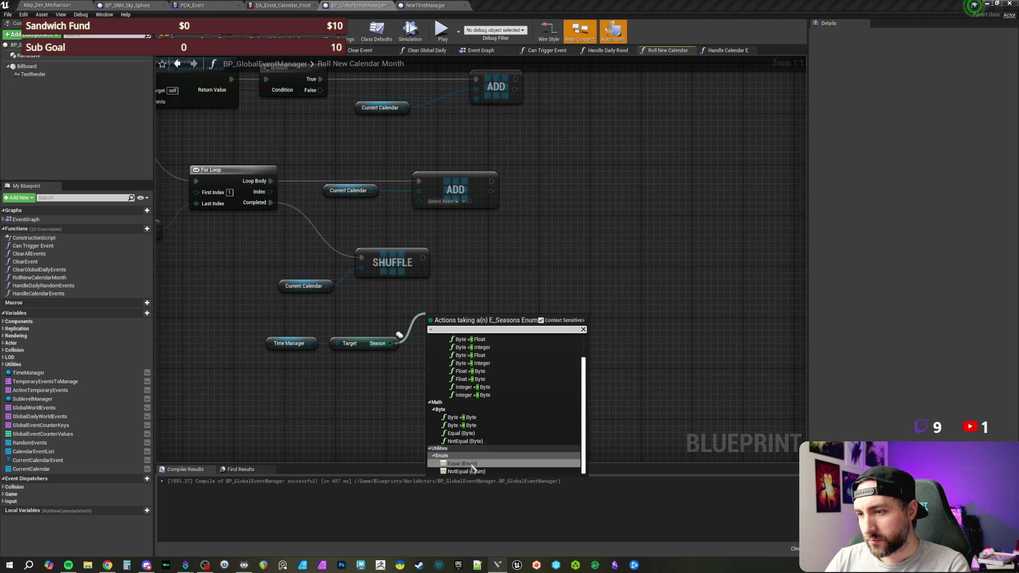
{"action": "left_click", "coordinate": [483, 441]}
{"action": "left_click_drag", "start_coordinate": [520, 329], "coordinate": [524, 353]}
{"action": "left_click_drag", "start_coordinate": [498, 419], "coordinate": [297, 331]}
{"action": "left_click", "coordinate": [497, 319]}
{"action": "left_click_drag", "start_coordinate": [492, 410], "coordinate": [274, 337]}
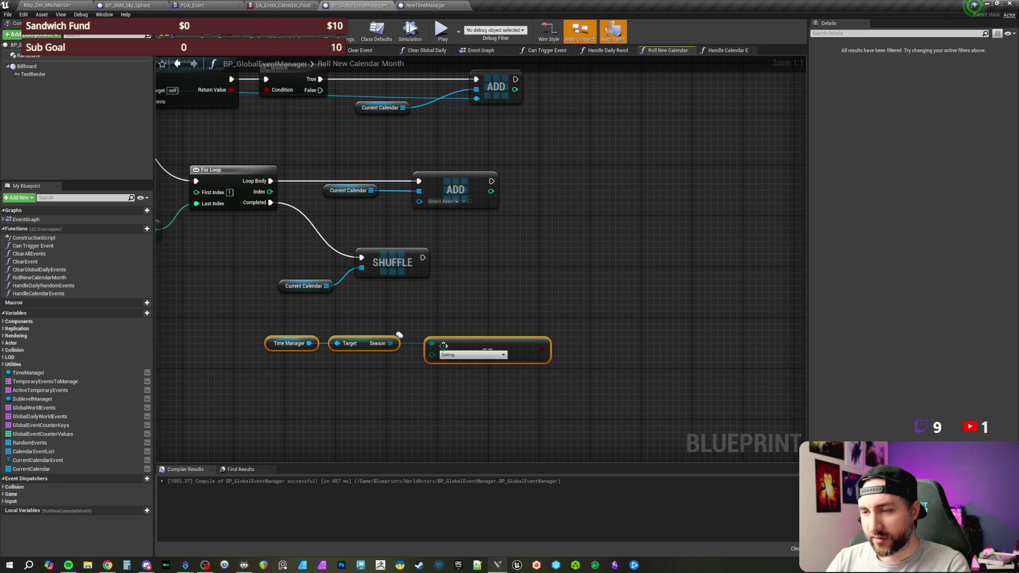
Add a Branch on the comparison result and wire Shuffle's completion into it
{"action": "left_click_drag", "start_coordinate": [475, 356], "coordinate": [500, 307]}
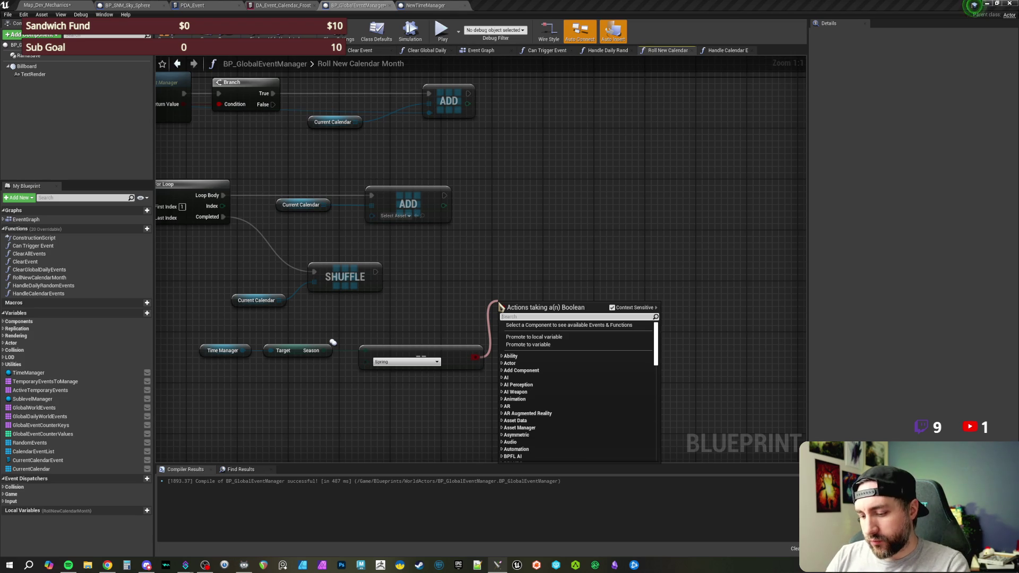
{"action": "type", "text": "branch"}
{"action": "key", "text": "Return"}
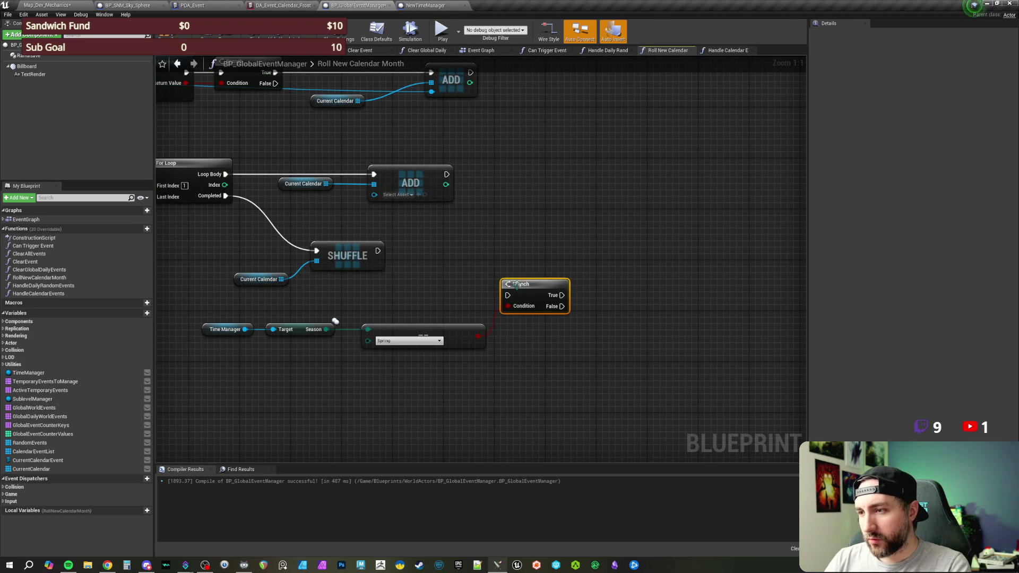
{"action": "left_click_drag", "start_coordinate": [511, 285], "coordinate": [535, 291]}
{"action": "left_click_drag", "start_coordinate": [378, 251], "coordinate": [514, 296]}
Duplicate the season check and Branch, chaining the first Branch's False output to the copy
{"action": "mouse_move", "coordinate": [558, 354]}
{"action": "left_mouse_down"}
{"action": "mouse_move", "coordinate": [254, 327]}
{"action": "mouse_move", "coordinate": [207, 296]}
{"action": "mouse_move", "coordinate": [208, 281]}
{"action": "left_mouse_up"}
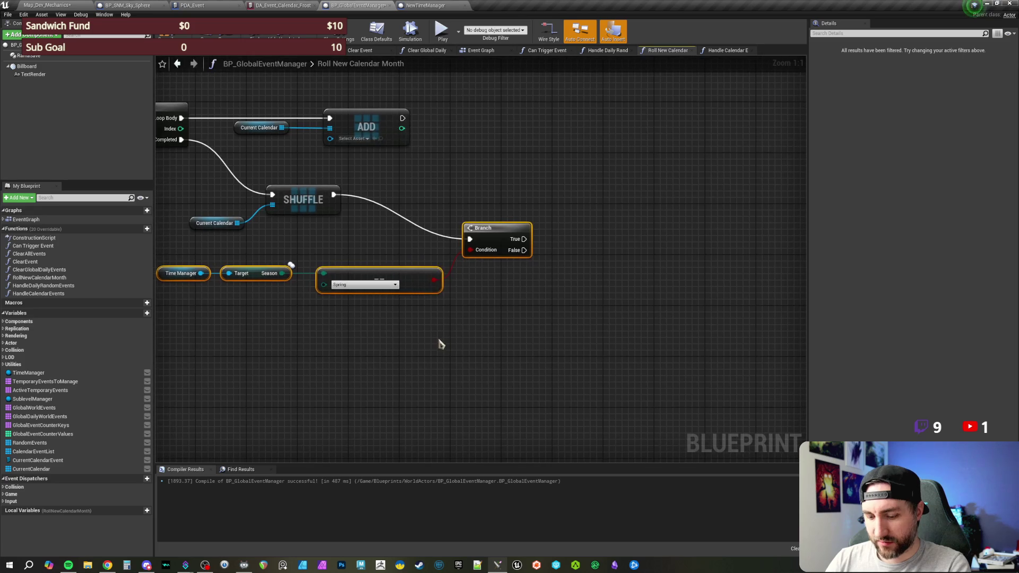
{"action": "key", "text": "ctrl+c"}
{"action": "key", "text": "ctrl+v"}
{"action": "mouse_move", "coordinate": [616, 322]}
{"action": "left_mouse_down"}
{"action": "mouse_move", "coordinate": [527, 269]}
{"action": "mouse_move", "coordinate": [524, 250]}
{"action": "mouse_move", "coordinate": [612, 316]}
{"action": "left_mouse_up"}
Set the first season check to Fall and the second to Winter
{"action": "left_click", "coordinate": [540, 317]}
{"action": "left_click", "coordinate": [365, 285]}
{"action": "left_click", "coordinate": [350, 303]}
{"action": "left_click", "coordinate": [502, 374]}
{"action": "left_click", "coordinate": [498, 404]}
{"action": "mouse_move", "coordinate": [518, 323]}
{"action": "left_mouse_down"}
{"action": "mouse_move", "coordinate": [530, 285]}
{"action": "mouse_move", "coordinate": [524, 302]}
{"action": "left_mouse_up"}
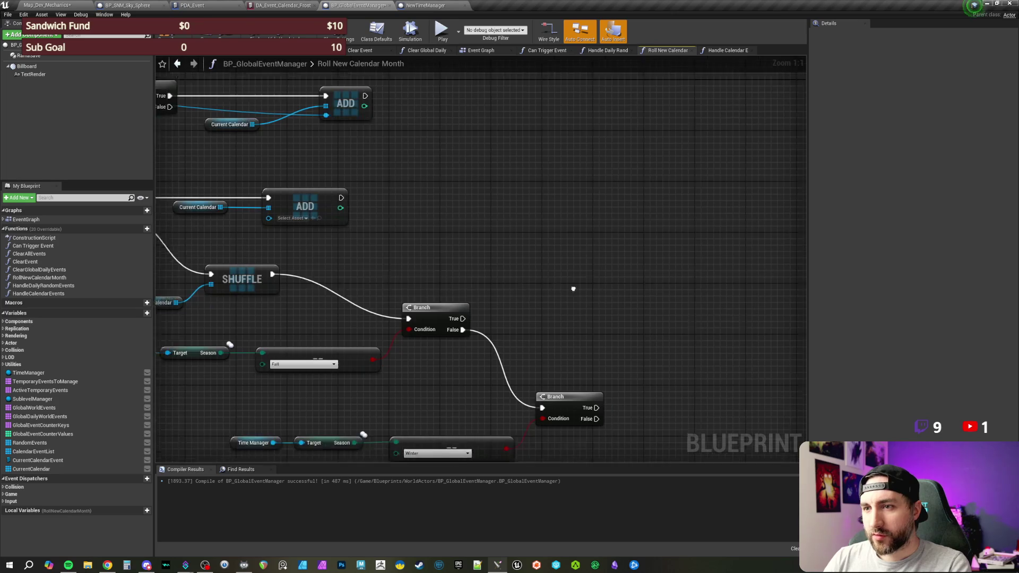
{"action": "mouse_move", "coordinate": [447, 307]}
{"action": "left_mouse_down"}
{"action": "mouse_move", "coordinate": [513, 277]}
{"action": "mouse_move", "coordinate": [457, 250]}
{"action": "left_mouse_up"}
{"action": "type", "text": "for loop"}
{"action": "key", "text": "Escape"}
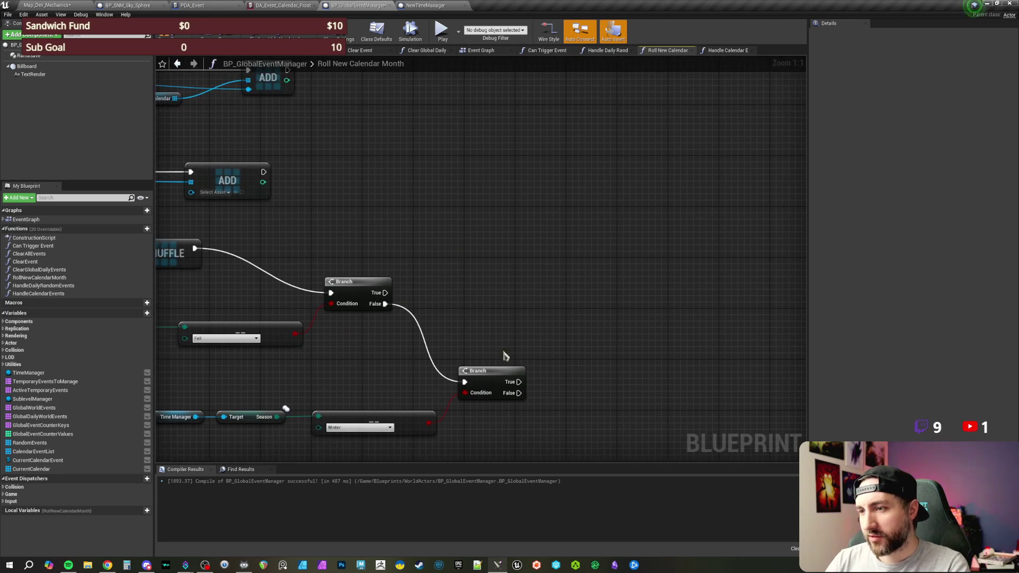
Paste another Time Manager and Season getter pair to the right of the Branches
{"action": "left_click_drag", "start_coordinate": [496, 344], "coordinate": [565, 305]}
{"action": "left_click_drag", "start_coordinate": [238, 366], "coordinate": [303, 396]}
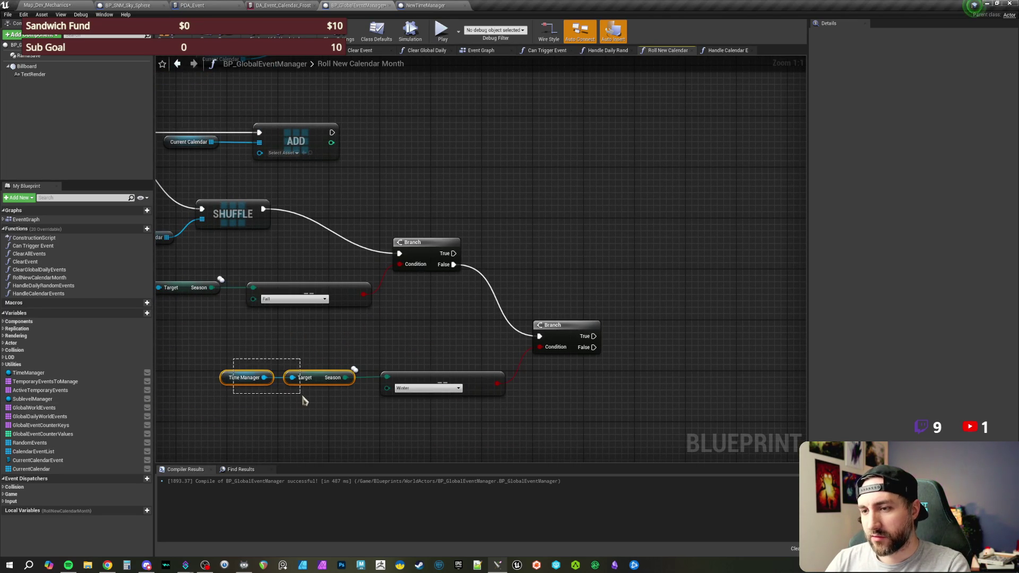
{"action": "key", "text": "ctrl+c"}
{"action": "key", "text": "ctrl+v"}
{"action": "mouse_move", "coordinate": [659, 284]}
{"action": "left_mouse_down"}
{"action": "mouse_move", "coordinate": [524, 285]}
{"action": "mouse_move", "coordinate": [595, 300]}
{"action": "mouse_move", "coordinate": [607, 372]}
{"action": "left_mouse_up"}
{"action": "left_click", "coordinate": [406, 291]}
{"action": "left_click_drag", "start_coordinate": [421, 271], "coordinate": [355, 279]}
{"action": "left_click_drag", "start_coordinate": [252, 264], "coordinate": [488, 268]}
Add a For Loop from 0 to 4 on the first Branch's True output
{"action": "type", "text": "for loop"}
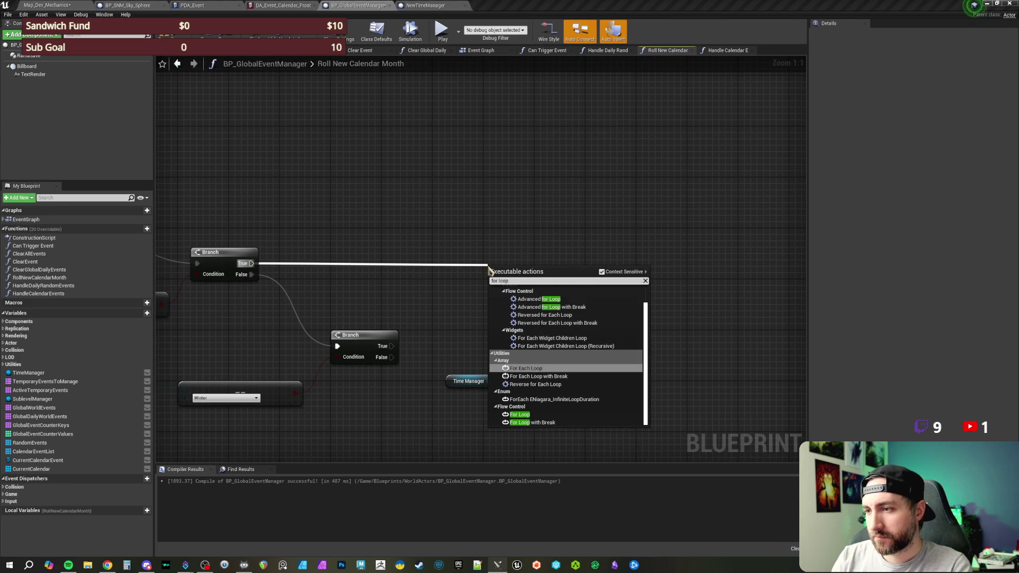
{"action": "key", "text": "Down"}
{"action": "key", "text": "Down"}
{"action": "key", "text": "Down"}
{"action": "key", "text": "Return"}
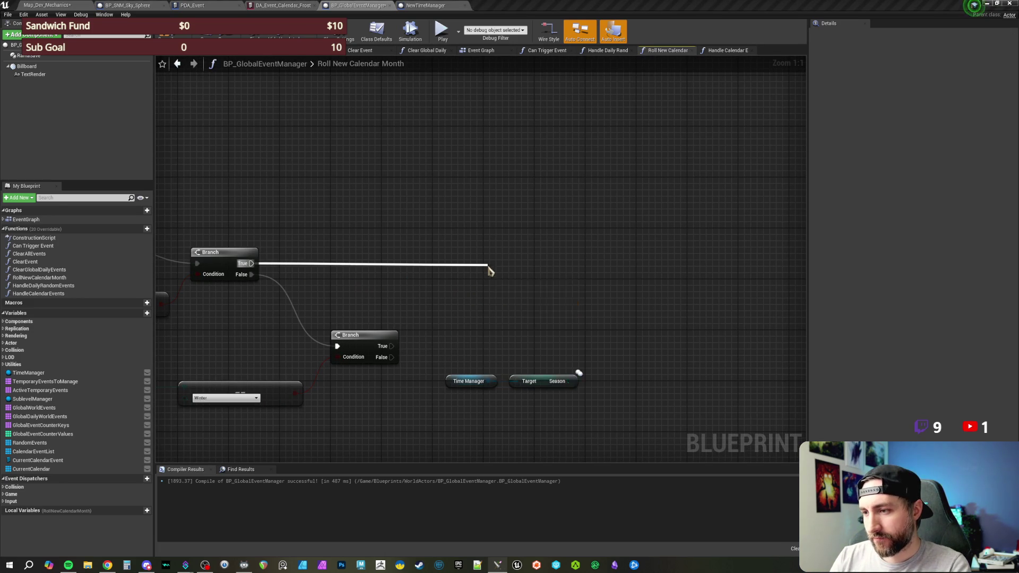
{"action": "left_click_drag", "start_coordinate": [525, 282], "coordinate": [545, 262]}
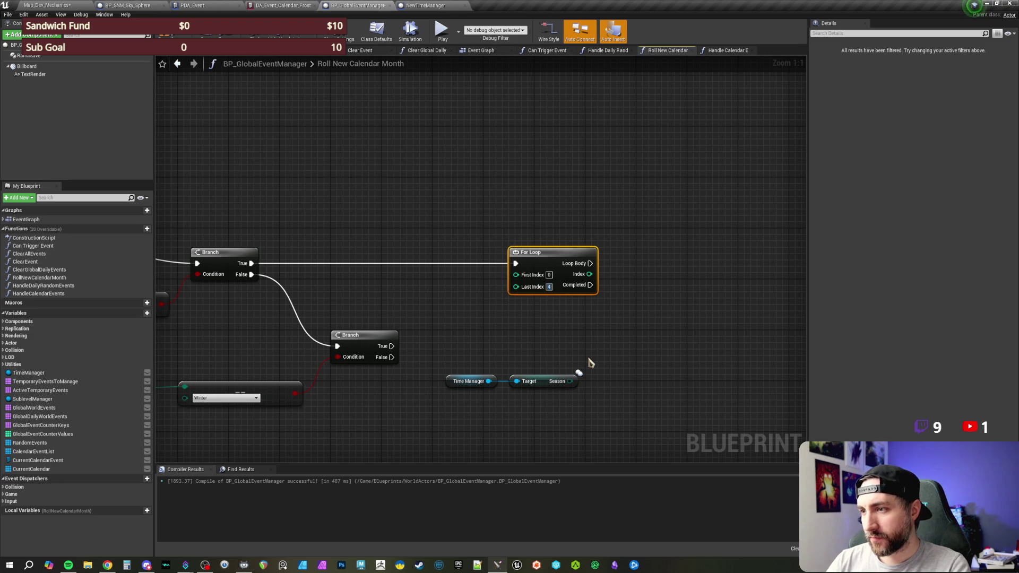
{"action": "left_click", "coordinate": [585, 355]}
Move the ADD and Current Calendar nodes beside the loop, driven by Loop Body
{"action": "mouse_move", "coordinate": [578, 372]}
{"action": "left_mouse_down"}
{"action": "mouse_move", "coordinate": [371, 346]}
{"action": "mouse_move", "coordinate": [348, 319]}
{"action": "mouse_move", "coordinate": [380, 205]}
{"action": "mouse_move", "coordinate": [291, 169]}
{"action": "left_mouse_up"}
{"action": "key", "text": "ctrl+x"}
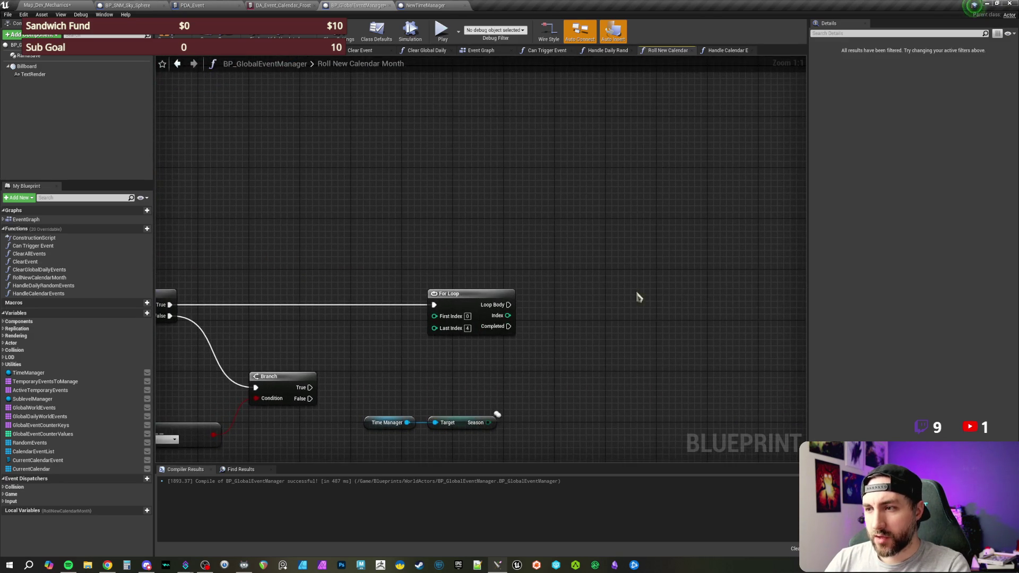
{"action": "key", "text": "ctrl+v"}
{"action": "mouse_move", "coordinate": [708, 292]}
{"action": "left_mouse_down"}
{"action": "mouse_move", "coordinate": [488, 302]}
{"action": "mouse_move", "coordinate": [509, 305]}
{"action": "left_mouse_up"}
{"action": "left_click", "coordinate": [688, 293]}
{"action": "left_click", "coordinate": [746, 316]}
{"action": "left_click_drag", "start_coordinate": [745, 316], "coordinate": [748, 326]}
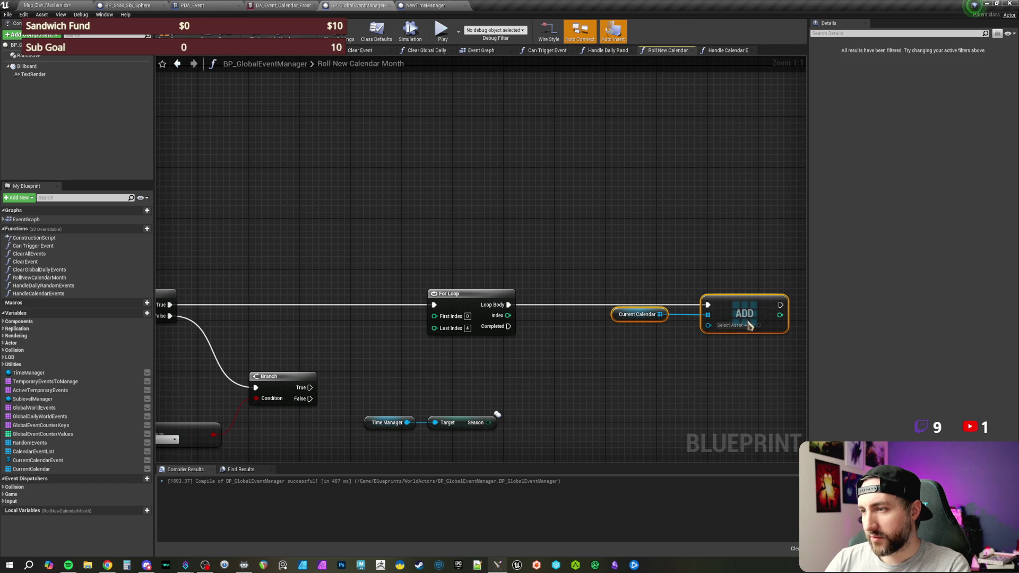
{"action": "left_click", "coordinate": [732, 281]}
{"action": "left_click_drag", "start_coordinate": [732, 281], "coordinate": [687, 234]}
{"action": "mouse_move", "coordinate": [668, 287]}
{"action": "left_mouse_down"}
{"action": "mouse_move", "coordinate": [548, 355]}
{"action": "mouse_move", "coordinate": [455, 377]}
{"action": "mouse_move", "coordinate": [487, 367]}
{"action": "left_mouse_up"}
{"action": "type", "text": "select"}
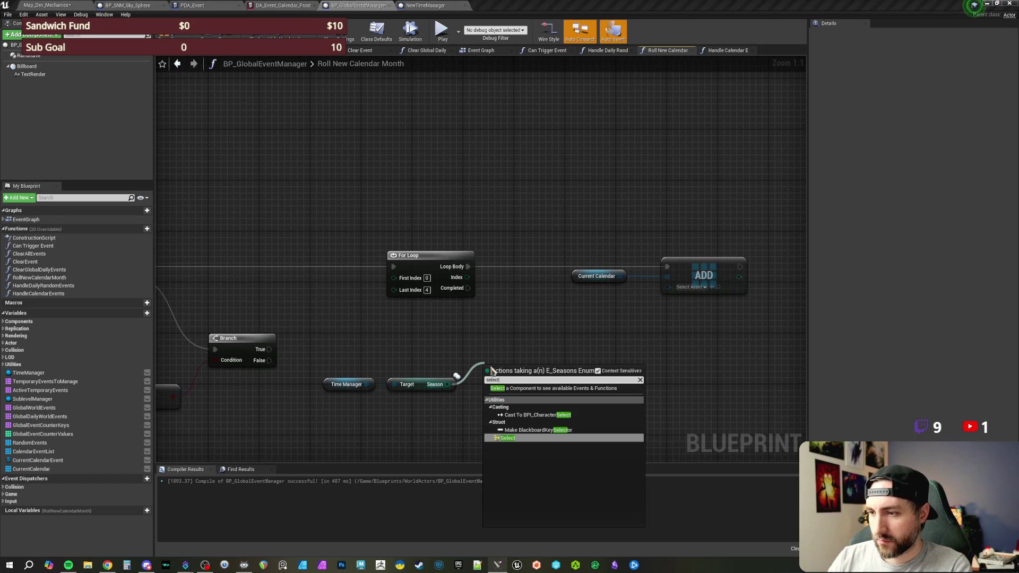
{"action": "left_click", "coordinate": [508, 438]}
{"action": "mouse_move", "coordinate": [553, 380]}
{"action": "left_mouse_down"}
{"action": "mouse_move", "coordinate": [639, 330]}
{"action": "mouse_move", "coordinate": [668, 288]}
{"action": "left_mouse_up"}
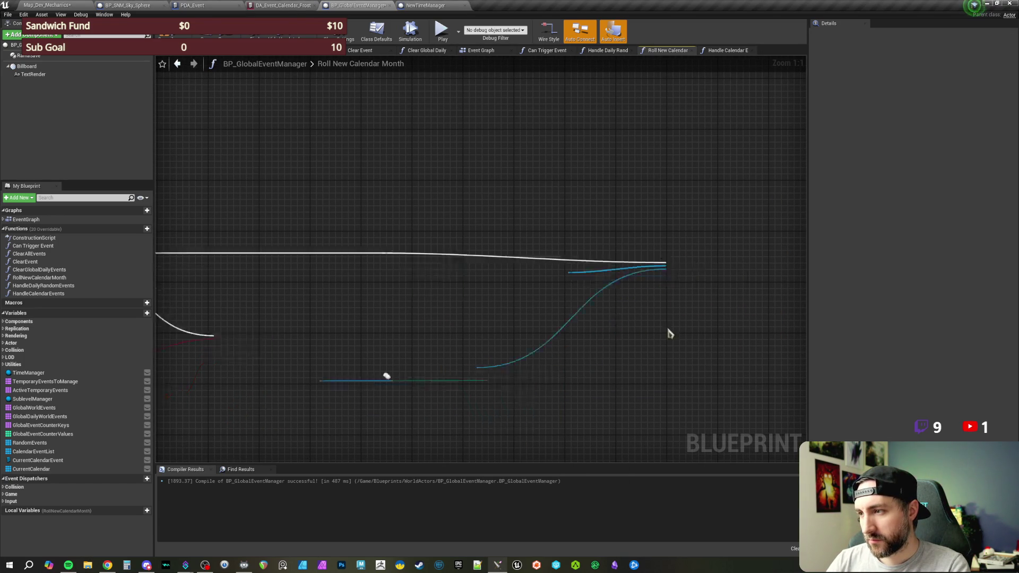
{"action": "left_click_drag", "start_coordinate": [547, 415], "coordinate": [553, 390]}
{"action": "mouse_move", "coordinate": [509, 432]}
{"action": "left_mouse_down"}
{"action": "mouse_move", "coordinate": [423, 378]}
{"action": "mouse_move", "coordinate": [430, 389]}
{"action": "left_mouse_up"}
{"action": "left_click", "coordinate": [531, 332]}
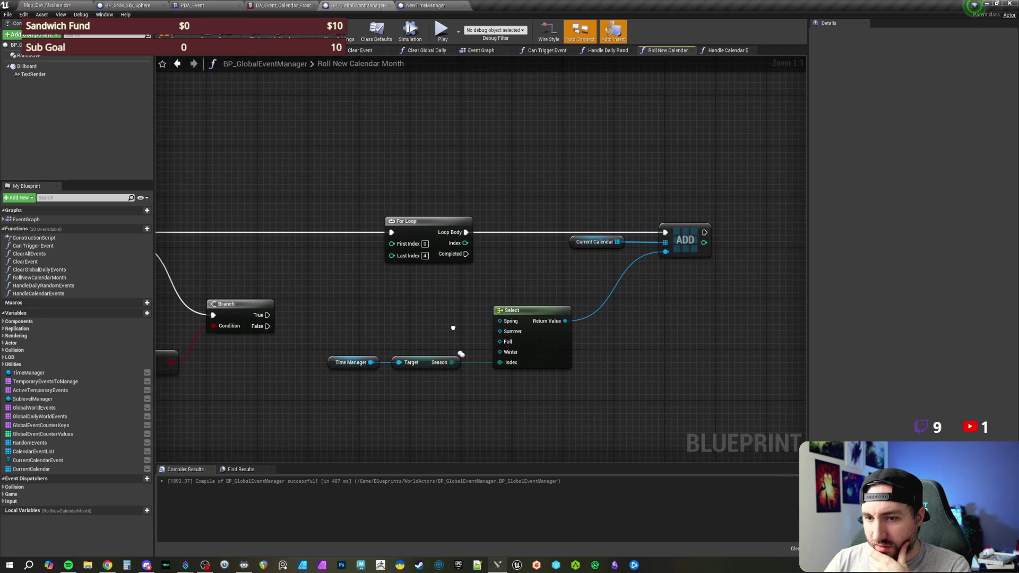
{"action": "left_click_drag", "start_coordinate": [498, 342], "coordinate": [504, 342]}
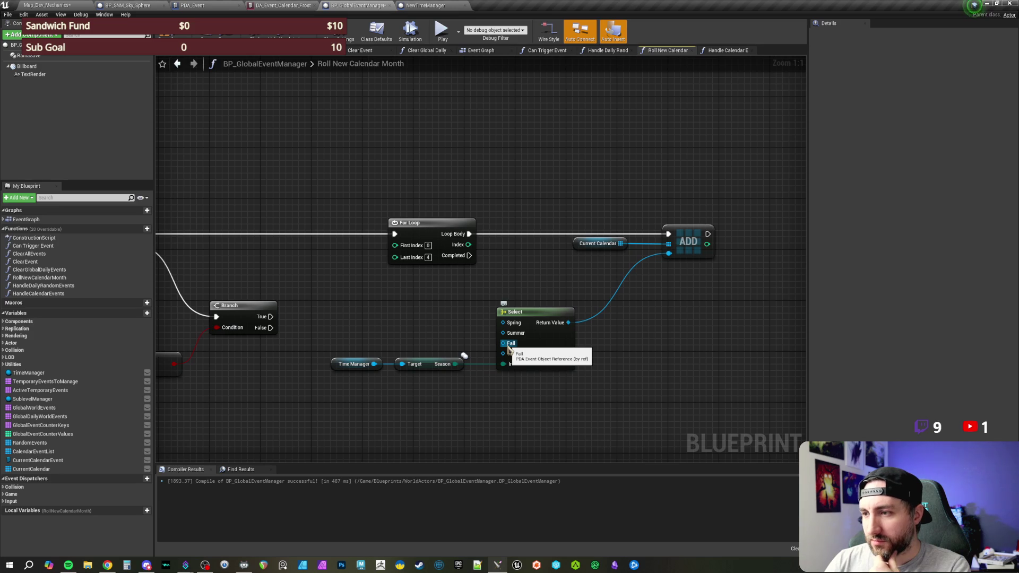
{"action": "left_click_drag", "start_coordinate": [637, 345], "coordinate": [610, 352]}
{"action": "key", "text": "Delete"}
{"action": "mouse_move", "coordinate": [669, 254]}
{"action": "left_mouse_down"}
{"action": "mouse_move", "coordinate": [604, 293]}
{"action": "mouse_move", "coordinate": [585, 317]}
{"action": "mouse_move", "coordinate": [516, 318]}
{"action": "left_mouse_up"}
{"action": "type", "text": "select"}
{"action": "left_click", "coordinate": [637, 342]}
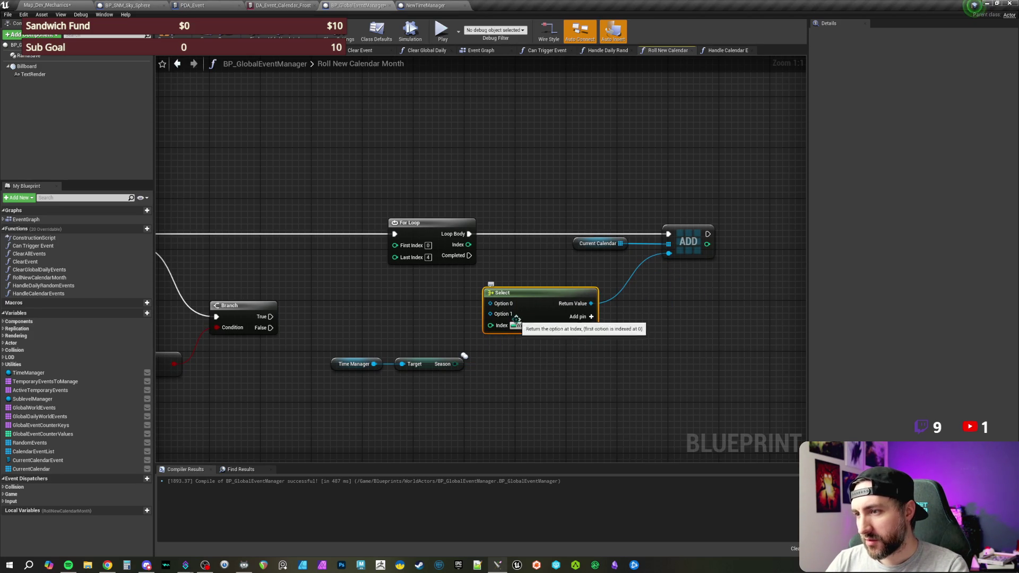
{"action": "left_click_drag", "start_coordinate": [456, 364], "coordinate": [490, 325]}
{"action": "left_click_drag", "start_coordinate": [542, 346], "coordinate": [549, 359]}
{"action": "right_click", "coordinate": [497, 348]}
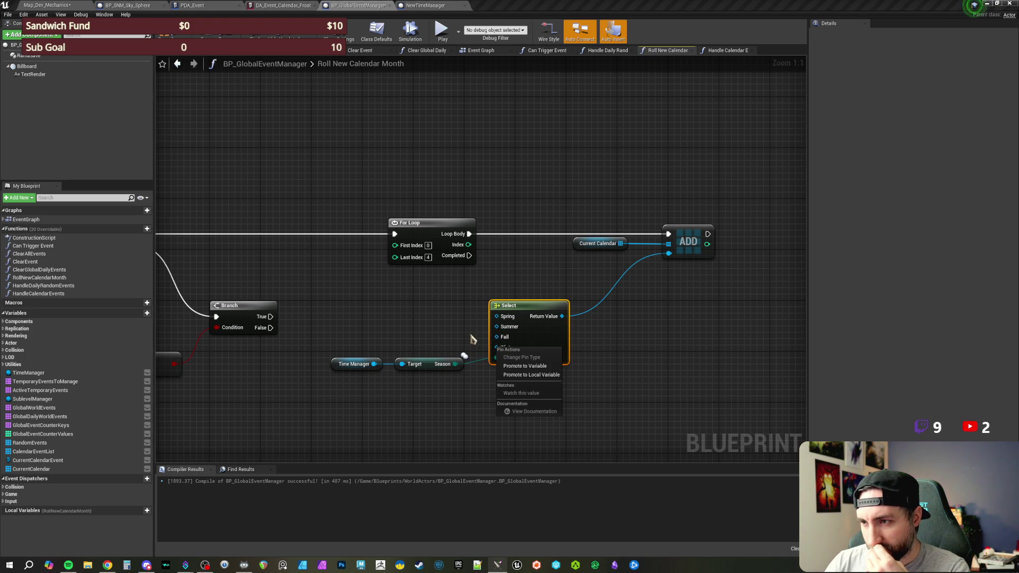
{"action": "key", "text": "Escape"}
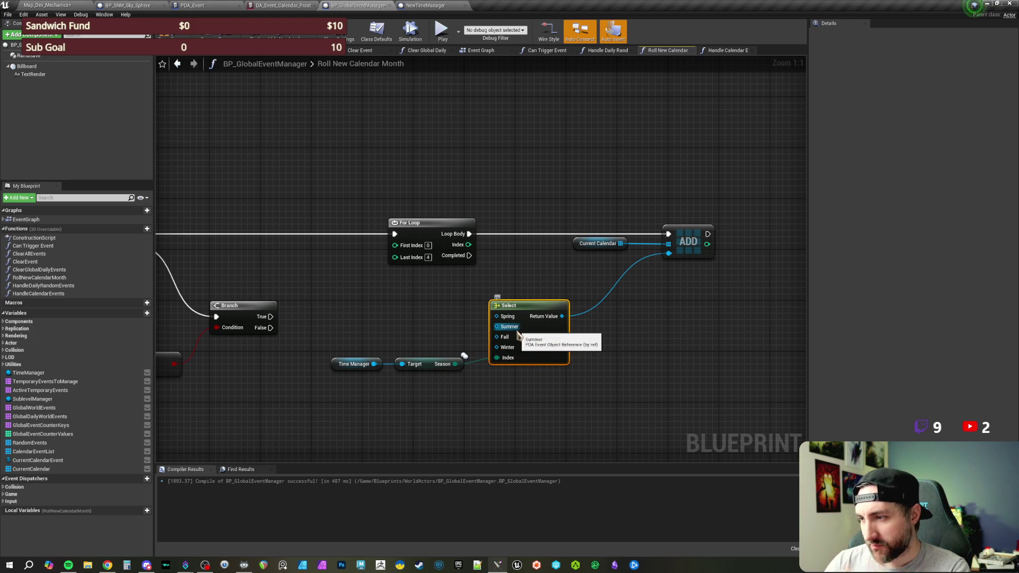
{"action": "key", "text": "Delete"}
{"action": "left_click_drag", "start_coordinate": [567, 315], "coordinate": [470, 376]}
{"action": "left_click_drag", "start_coordinate": [399, 348], "coordinate": [479, 378]}
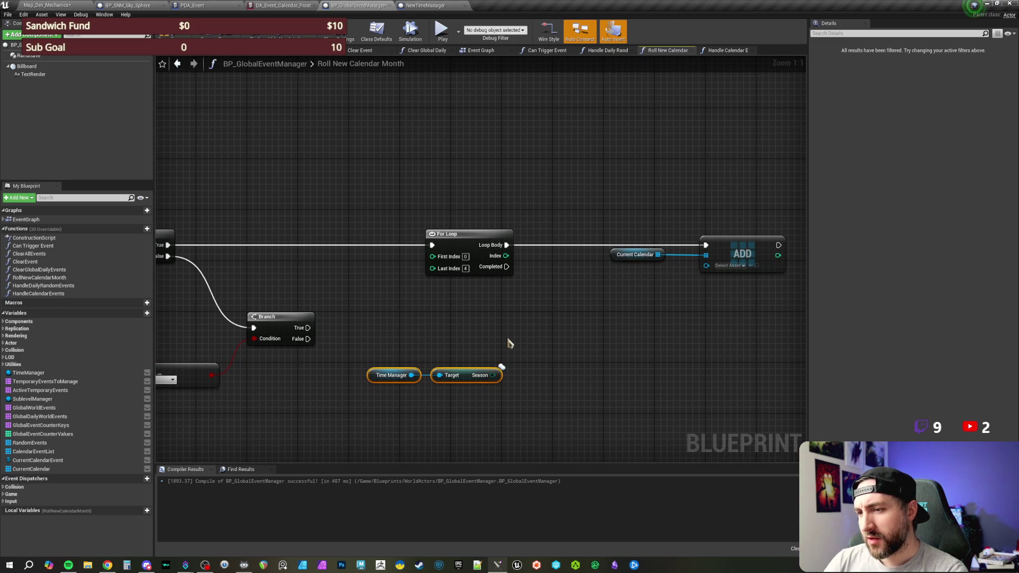
Promote the ADD node's item input to a local variable named SeasonalEvent
{"action": "scroll", "coordinate": [508, 342], "scroll_direction": "down", "scroll_amount": 2}
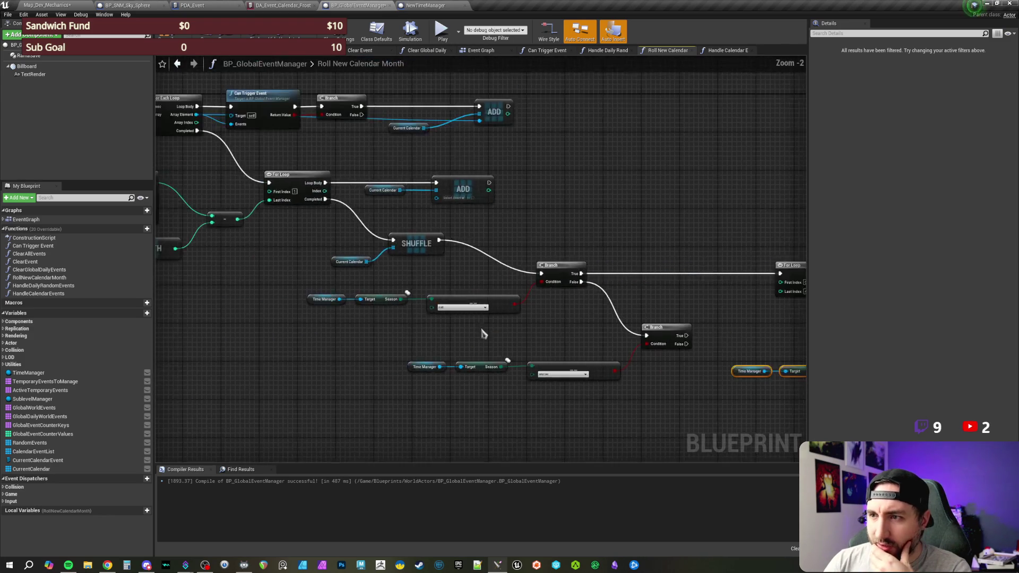
{"action": "scroll", "coordinate": [579, 324], "scroll_direction": "up", "scroll_amount": 2}
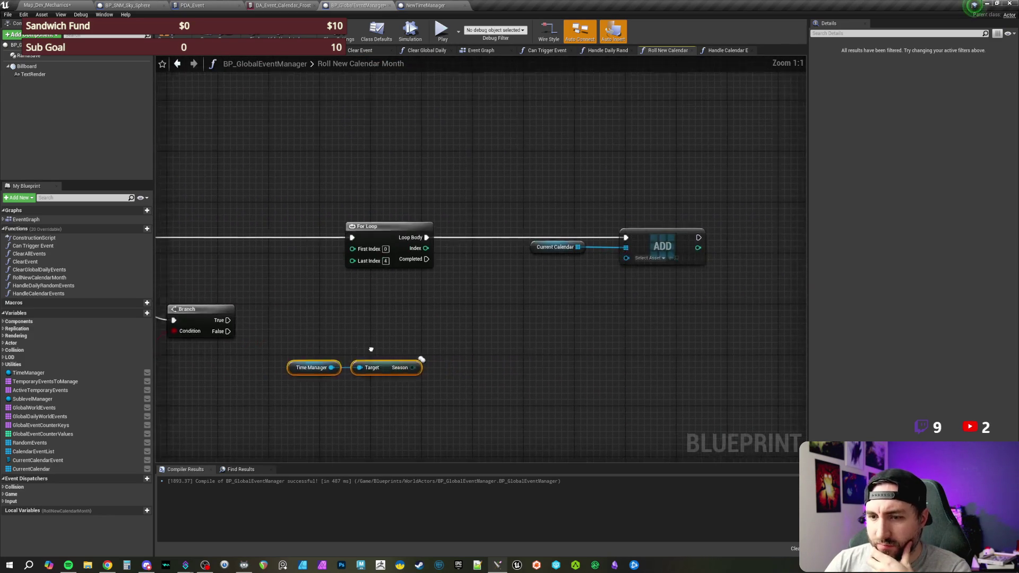
{"action": "right_click", "coordinate": [565, 273]}
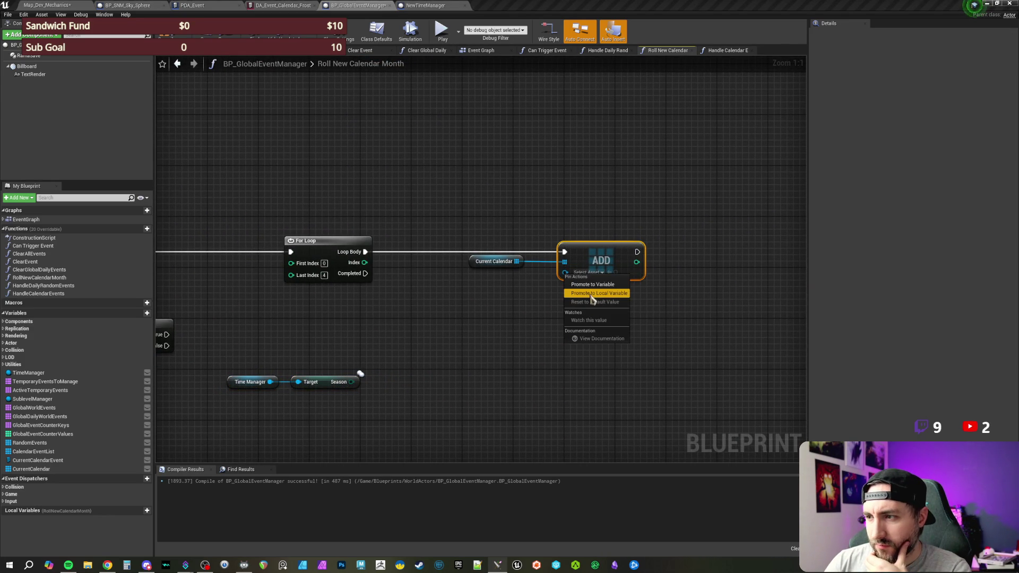
{"action": "left_click", "coordinate": [593, 293]}
{"action": "type", "text": "SeasonalE"}
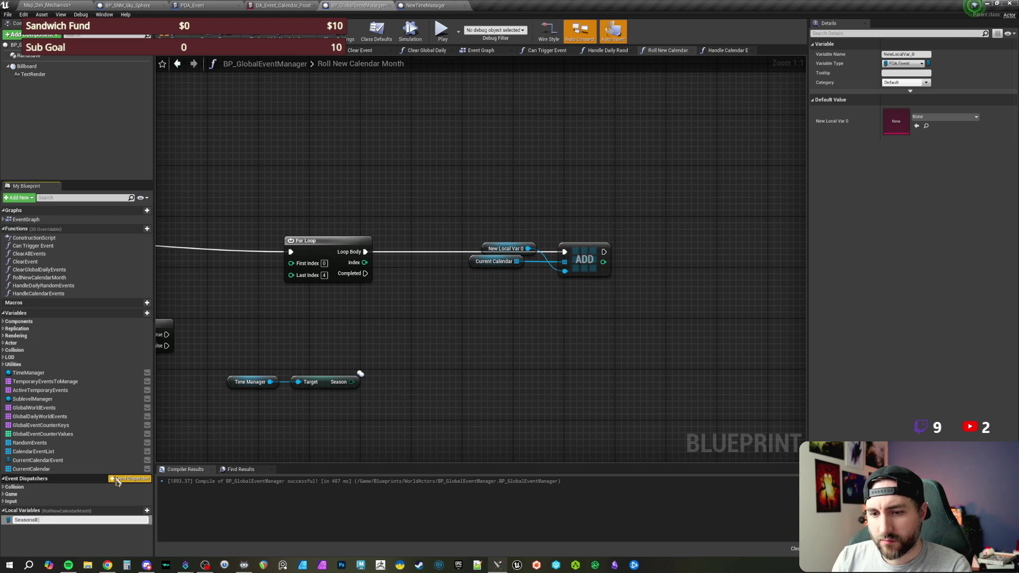
{"action": "type", "text": "vent"}
{"action": "key", "text": "Return"}
Move the loop, ADD and variable nodes right and delete the leftover Time Manager and Season nodes
{"action": "left_click_drag", "start_coordinate": [203, 422], "coordinate": [270, 400]}
{"action": "left_click_drag", "start_coordinate": [557, 225], "coordinate": [550, 271]}
{"action": "left_click_drag", "start_coordinate": [415, 277], "coordinate": [470, 282]}
{"action": "left_click_drag", "start_coordinate": [443, 186], "coordinate": [774, 308]}
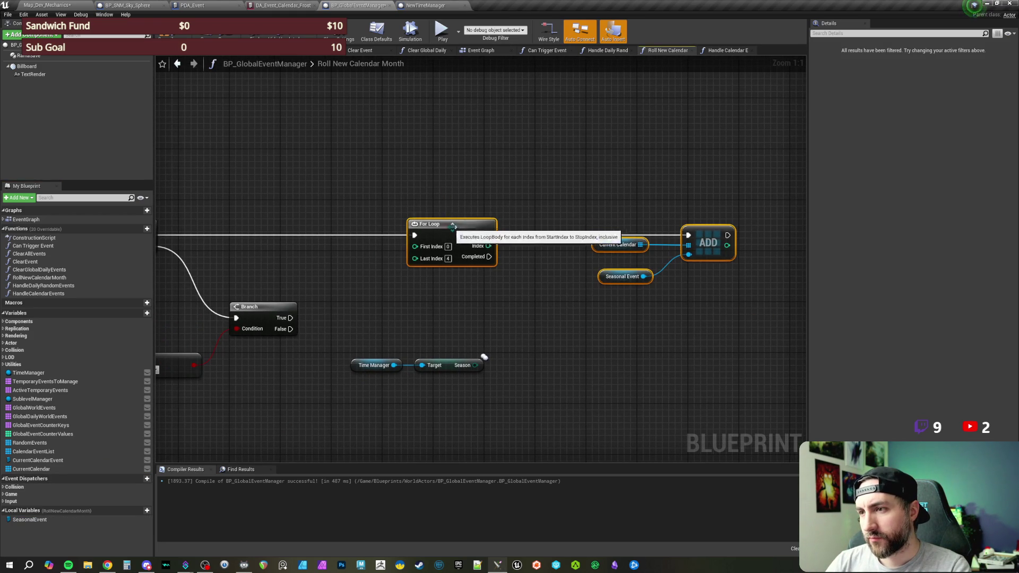
{"action": "left_click_drag", "start_coordinate": [451, 226], "coordinate": [579, 226]}
{"action": "mouse_move", "coordinate": [472, 361]}
{"action": "left_mouse_down"}
{"action": "mouse_move", "coordinate": [543, 348]}
{"action": "mouse_move", "coordinate": [459, 346]}
{"action": "left_mouse_up"}
{"action": "left_click_drag", "start_coordinate": [372, 320], "coordinate": [468, 366]}
{"action": "key", "text": "Delete"}
Add SET SeasonalEvent nodes after the second and first Branch True outputs
{"action": "mouse_move", "coordinate": [596, 302]}
{"action": "left_mouse_down"}
{"action": "mouse_move", "coordinate": [559, 299]}
{"action": "mouse_move", "coordinate": [657, 325]}
{"action": "left_mouse_up"}
{"action": "left_click", "coordinate": [690, 258]}
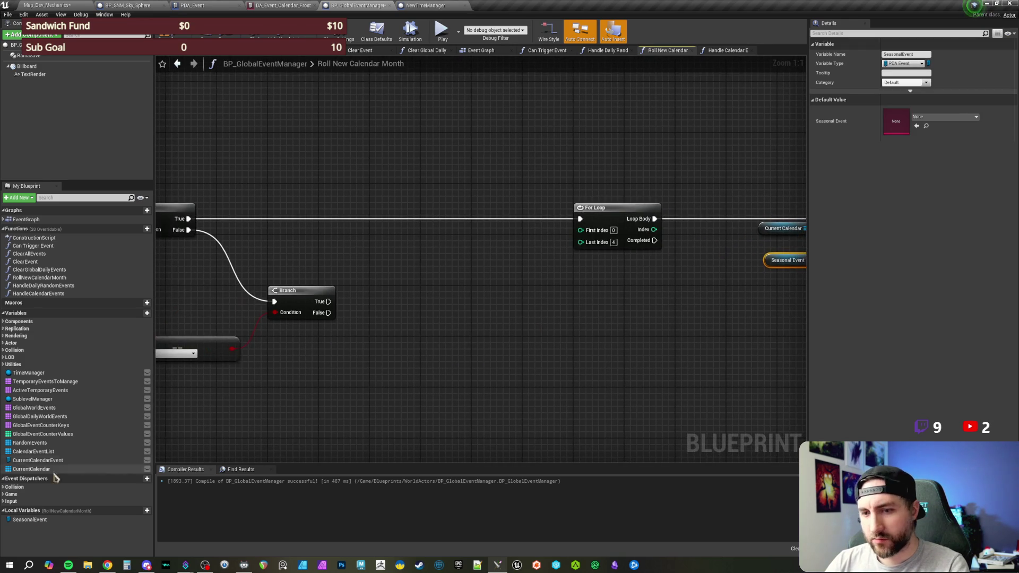
{"action": "mouse_move", "coordinate": [24, 519]}
{"action": "left_mouse_down"}
{"action": "mouse_move", "coordinate": [387, 311]}
{"action": "mouse_move", "coordinate": [377, 299]}
{"action": "mouse_move", "coordinate": [401, 316]}
{"action": "mouse_move", "coordinate": [329, 302]}
{"action": "left_mouse_up"}
{"action": "left_click_drag", "start_coordinate": [372, 264], "coordinate": [397, 282]}
{"action": "left_click", "coordinate": [402, 268]}
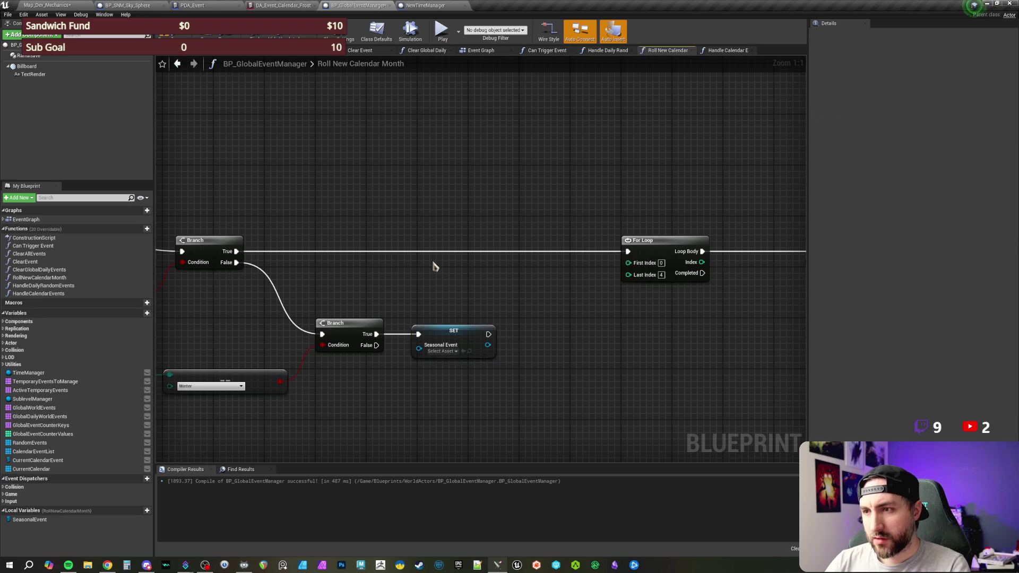
{"action": "left_click", "coordinate": [440, 332]}
{"action": "key", "text": "ctrl+c"}
{"action": "key", "text": "ctrl+v"}
{"action": "mouse_move", "coordinate": [460, 287]}
{"action": "left_mouse_down"}
{"action": "mouse_move", "coordinate": [387, 241]}
{"action": "mouse_move", "coordinate": [451, 227]}
{"action": "left_mouse_up"}
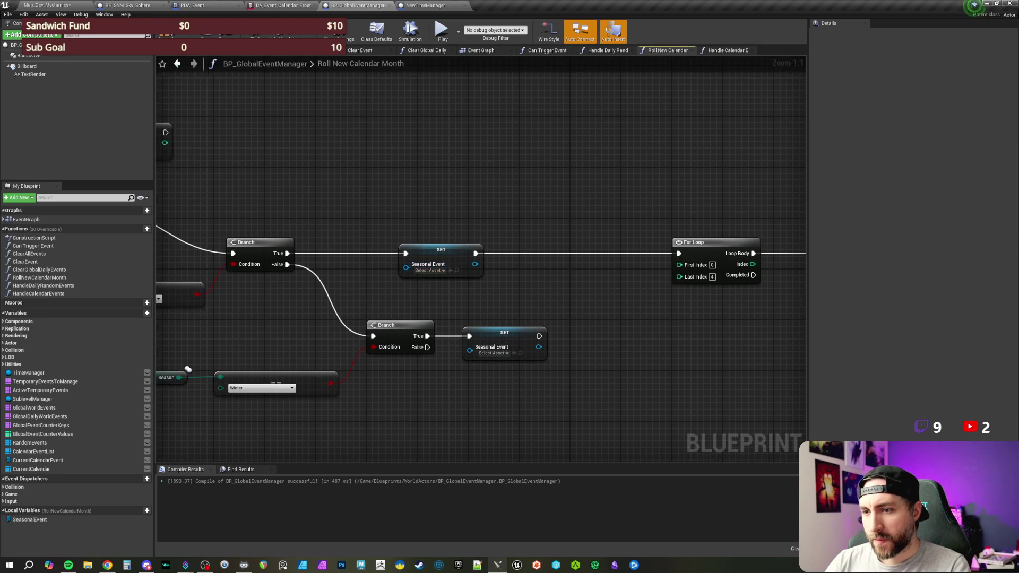
Set the Winter SET node to DA_Event_Calendar_Frostfall and compile the blueprint
{"action": "left_click_drag", "start_coordinate": [437, 271], "coordinate": [499, 273]}
{"action": "left_click", "coordinate": [499, 271]}
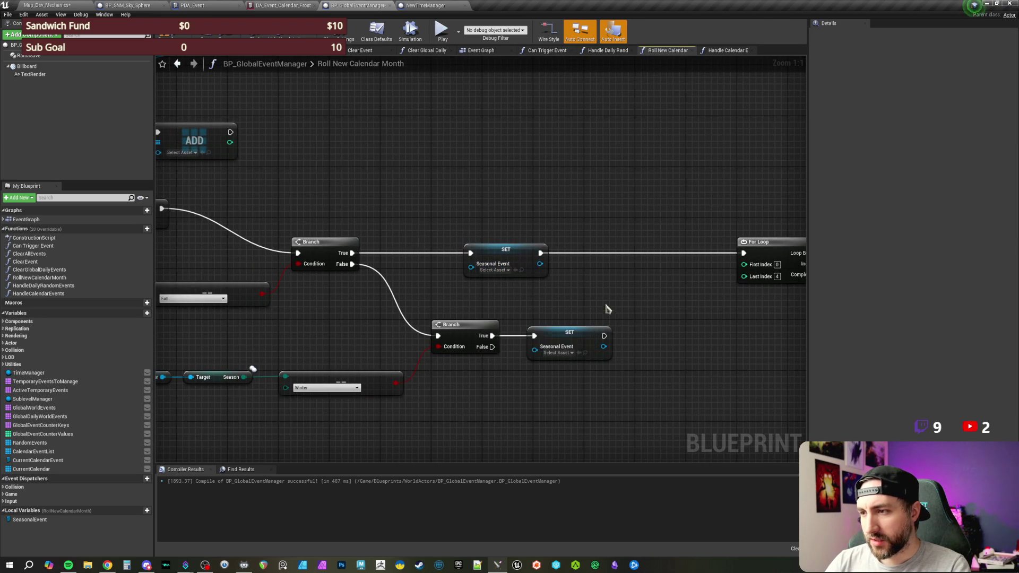
{"action": "left_click_drag", "start_coordinate": [584, 278], "coordinate": [542, 268]}
{"action": "left_click", "coordinate": [528, 341]}
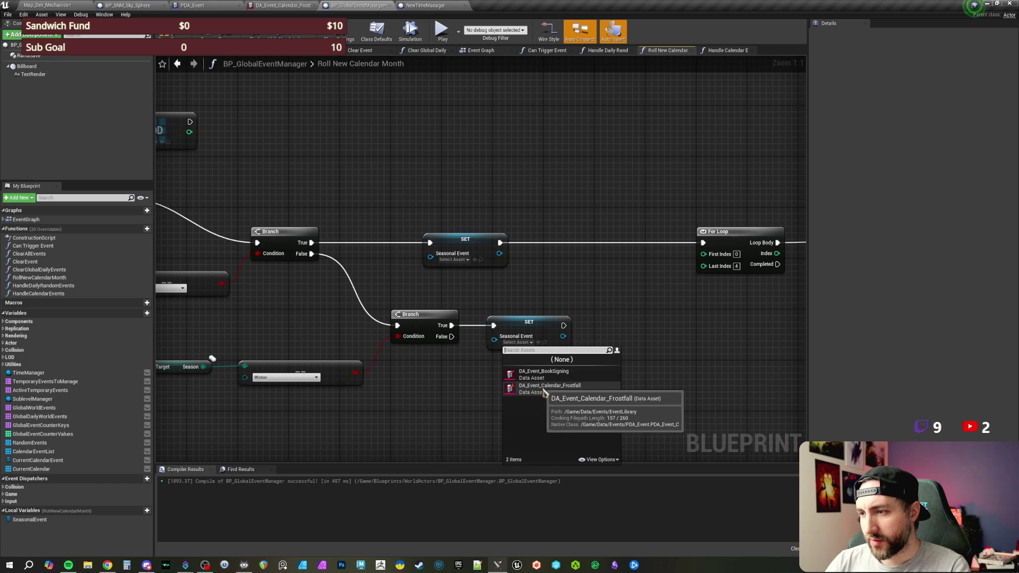
{"action": "key", "text": "Escape"}
{"action": "left_click_drag", "start_coordinate": [562, 321], "coordinate": [446, 311]}
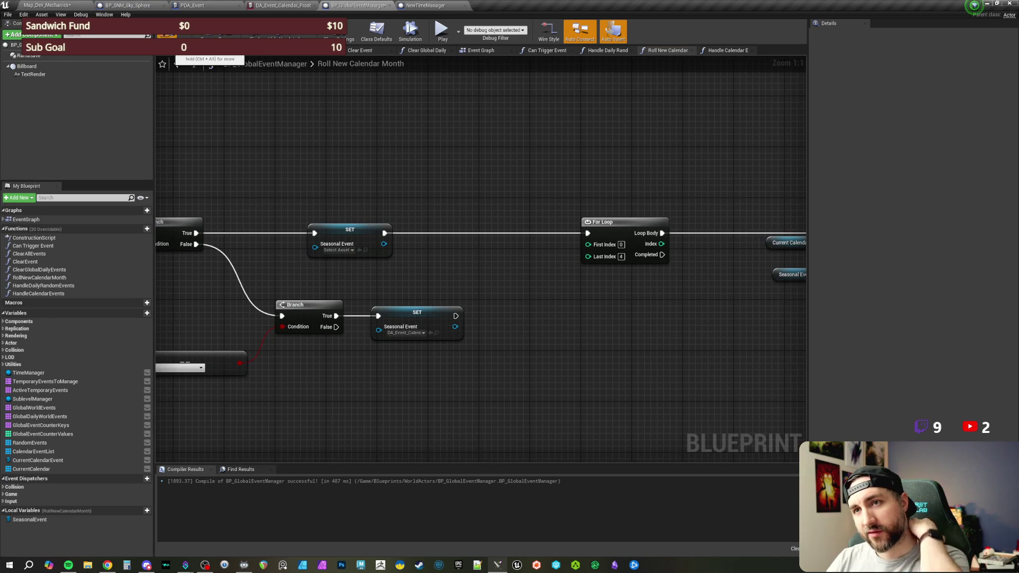
{"action": "left_click", "coordinate": [166, 36]}
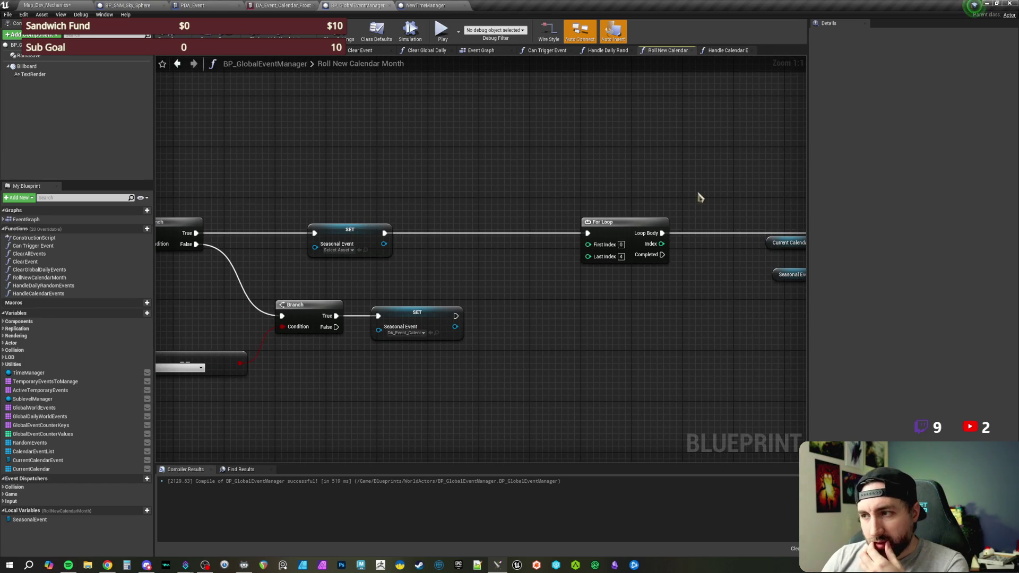
{"action": "left_click_drag", "start_coordinate": [699, 197], "coordinate": [519, 178]}
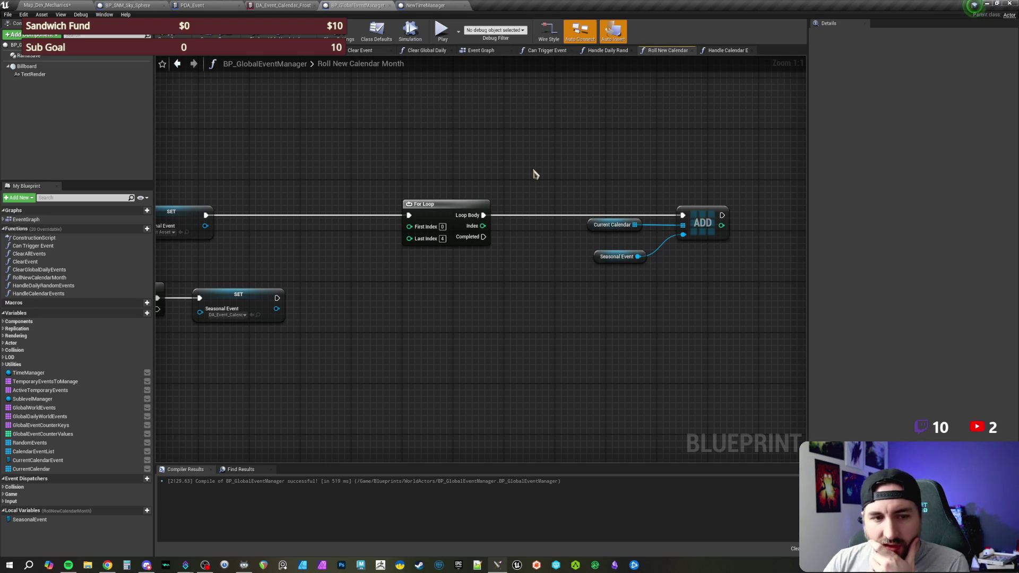
Wire the Winter SET node's exec output into the For Loop
{"action": "mouse_move", "coordinate": [455, 322]}
{"action": "left_mouse_down"}
{"action": "mouse_move", "coordinate": [540, 346]}
{"action": "mouse_move", "coordinate": [398, 296]}
{"action": "mouse_move", "coordinate": [336, 260]}
{"action": "left_mouse_up"}
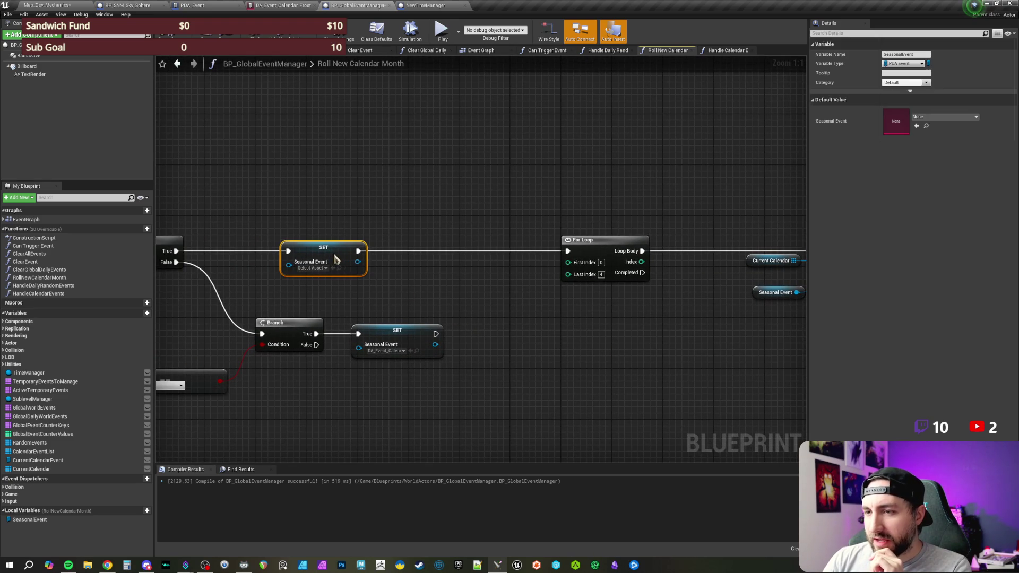
{"action": "left_click", "coordinate": [416, 216]}
{"action": "left_click_drag", "start_coordinate": [416, 216], "coordinate": [351, 215]}
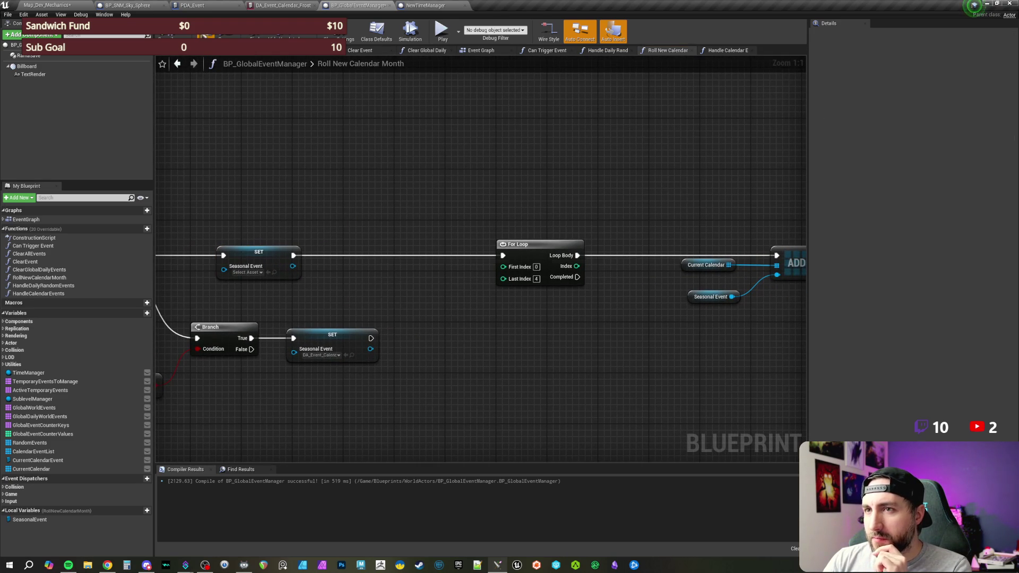
{"action": "mouse_move", "coordinate": [529, 186]}
{"action": "left_mouse_down"}
{"action": "mouse_move", "coordinate": [526, 198]}
{"action": "mouse_move", "coordinate": [498, 198]}
{"action": "mouse_move", "coordinate": [512, 201]}
{"action": "left_mouse_up"}
{"action": "mouse_move", "coordinate": [305, 334]}
{"action": "left_mouse_down"}
{"action": "mouse_move", "coordinate": [342, 325]}
{"action": "mouse_move", "coordinate": [436, 251]}
{"action": "left_mouse_up"}
Move the ADD node and its inputs left, then select the SHUFFLE and Current Calendar nodes
{"action": "mouse_move", "coordinate": [605, 345]}
{"action": "left_mouse_down"}
{"action": "mouse_move", "coordinate": [539, 333]}
{"action": "mouse_move", "coordinate": [524, 317]}
{"action": "mouse_move", "coordinate": [676, 298]}
{"action": "left_mouse_up"}
{"action": "left_click_drag", "start_coordinate": [666, 254], "coordinate": [628, 255]}
{"action": "scroll", "coordinate": [467, 217], "scroll_direction": "down", "scroll_amount": 3}
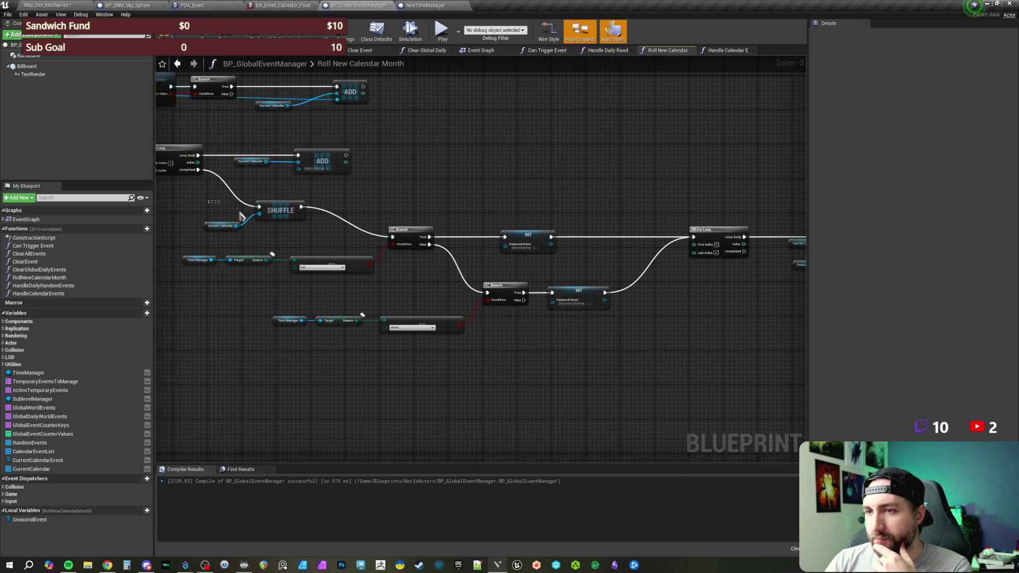
{"action": "left_click_drag", "start_coordinate": [223, 210], "coordinate": [265, 234]}
{"action": "scroll", "coordinate": [297, 234], "scroll_direction": "up", "scroll_amount": 3}
Add a comment bubble to the SHUFFLE node
{"action": "left_click", "coordinate": [325, 209]}
{"action": "type", "text": "SH"}
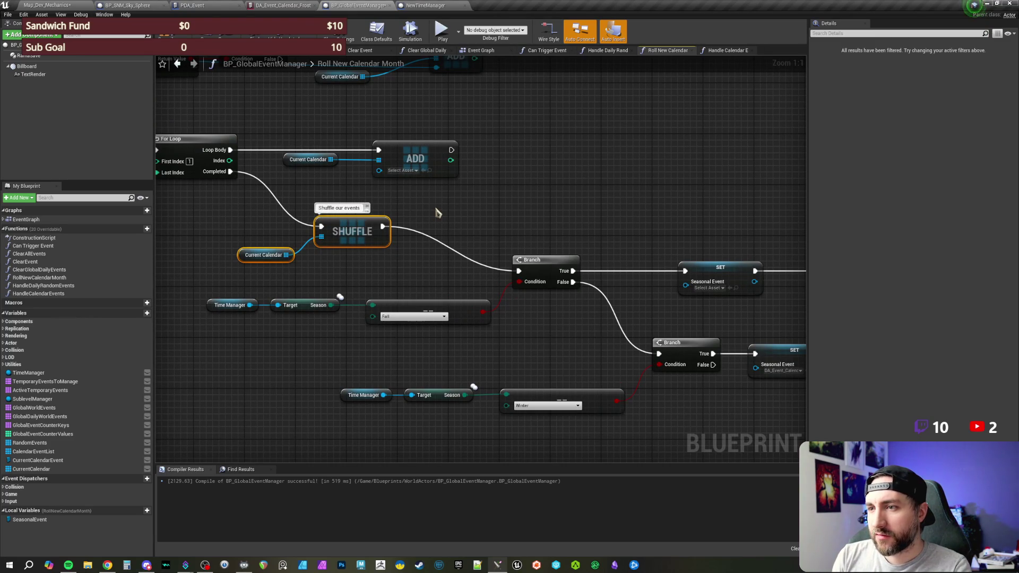
{"action": "left_click", "coordinate": [343, 207]}
{"action": "type", "text": "calendar"}
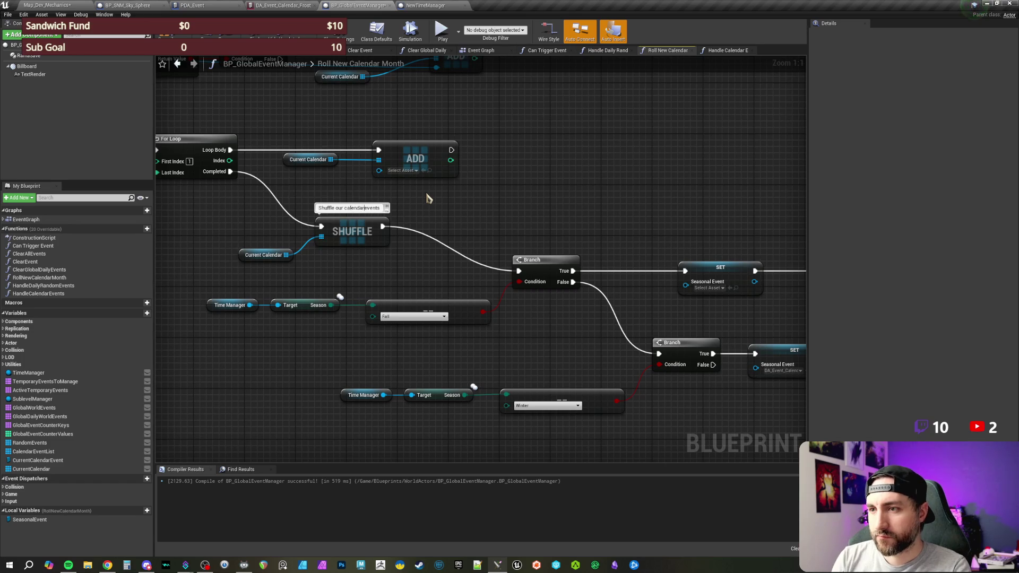
{"action": "left_click", "coordinate": [429, 198]}
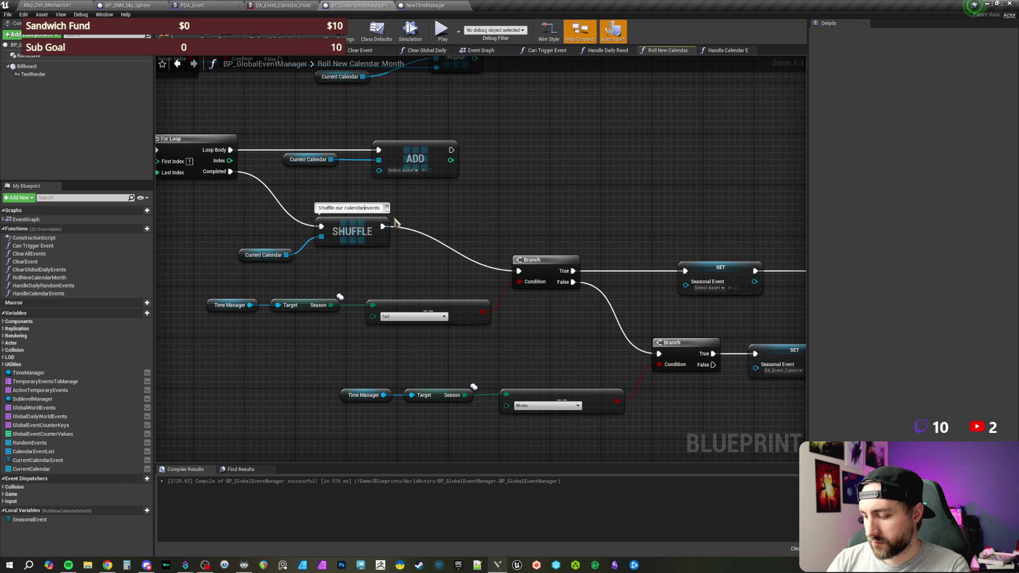
Add the comment 'Leave space for seasonal events' at the start of Roll New Calendar Month
{"action": "mouse_move", "coordinate": [452, 224]}
{"action": "left_mouse_down"}
{"action": "mouse_move", "coordinate": [454, 169]}
{"action": "mouse_move", "coordinate": [462, 218]}
{"action": "mouse_move", "coordinate": [440, 248]}
{"action": "left_mouse_up"}
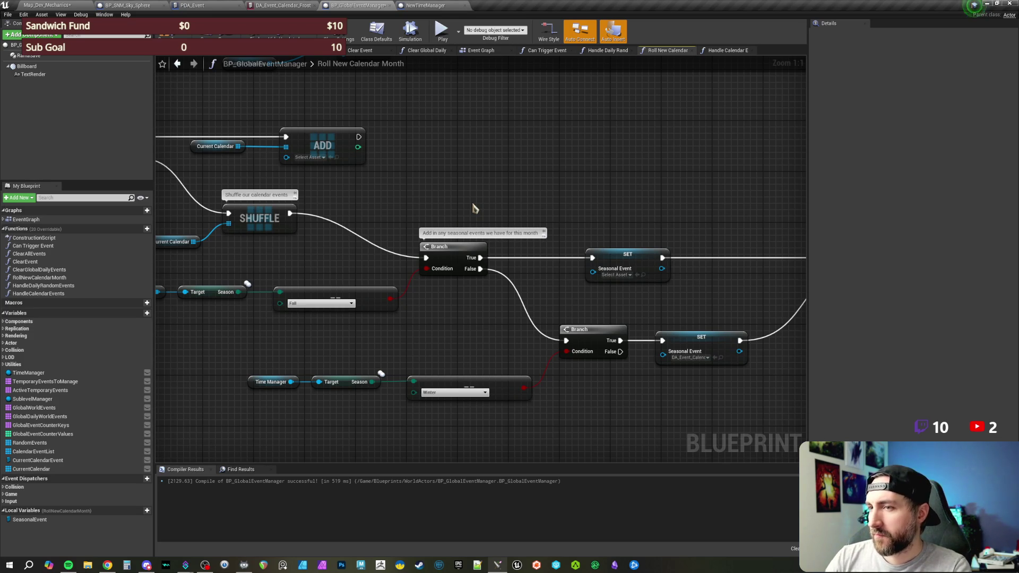
{"action": "mouse_move", "coordinate": [467, 215]}
{"action": "left_mouse_down"}
{"action": "mouse_move", "coordinate": [743, 297]}
{"action": "mouse_move", "coordinate": [870, 271]}
{"action": "left_mouse_up"}
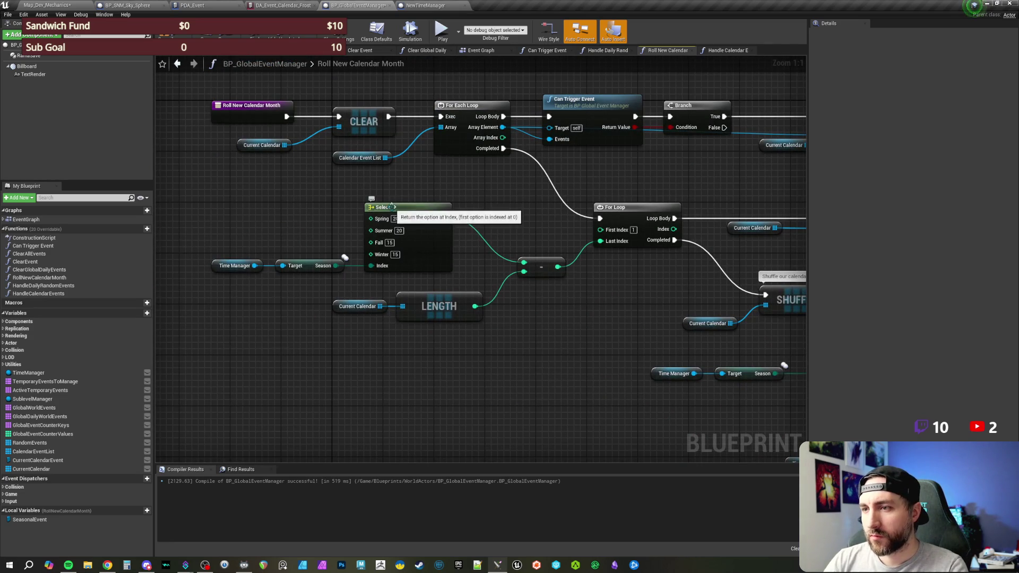
{"action": "type", "text": "Leave space for e"}
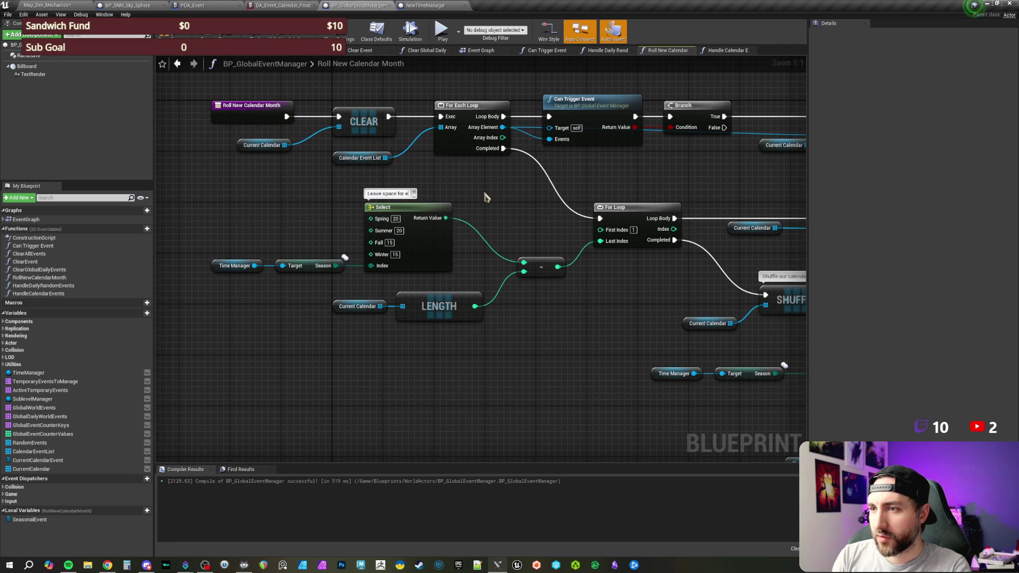
{"action": "type", "text": "al events"}
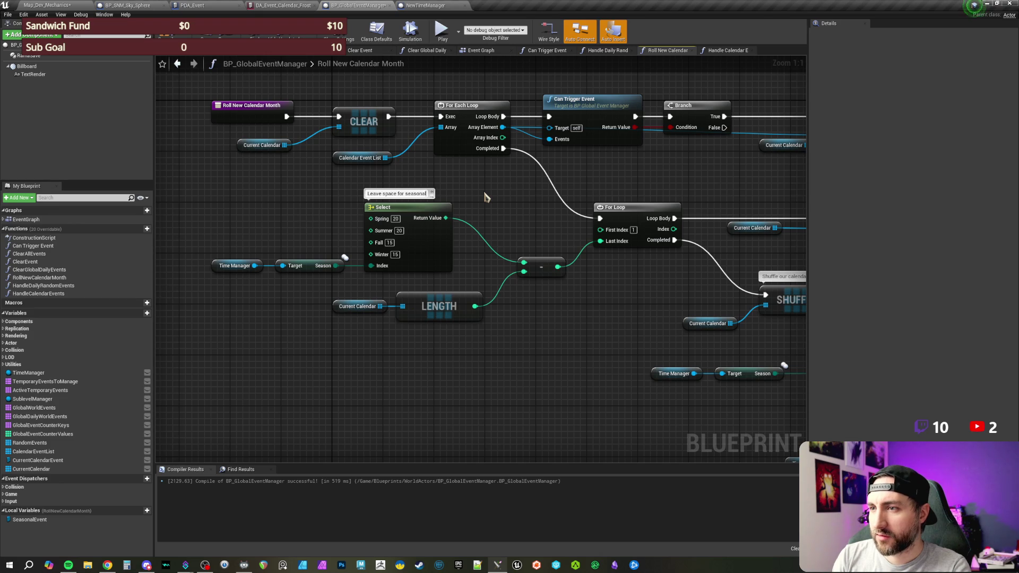
{"action": "key", "text": "Return"}
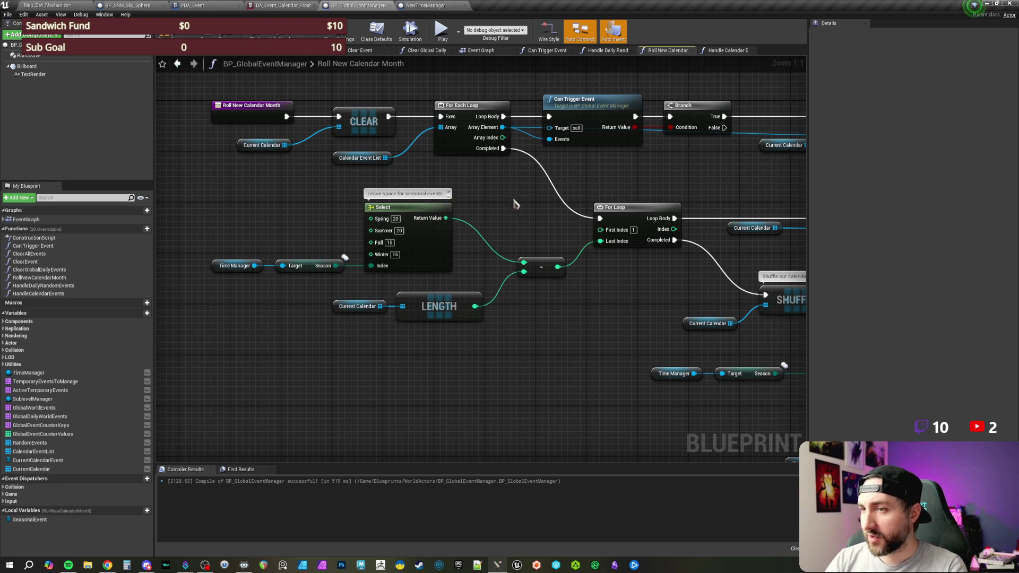
Set the top Seasonal Event SET to DA_Event_Calendar_Frostfall and locate that asset in the Content Browser
{"action": "left_click_drag", "start_coordinate": [508, 200], "coordinate": [400, 207]}
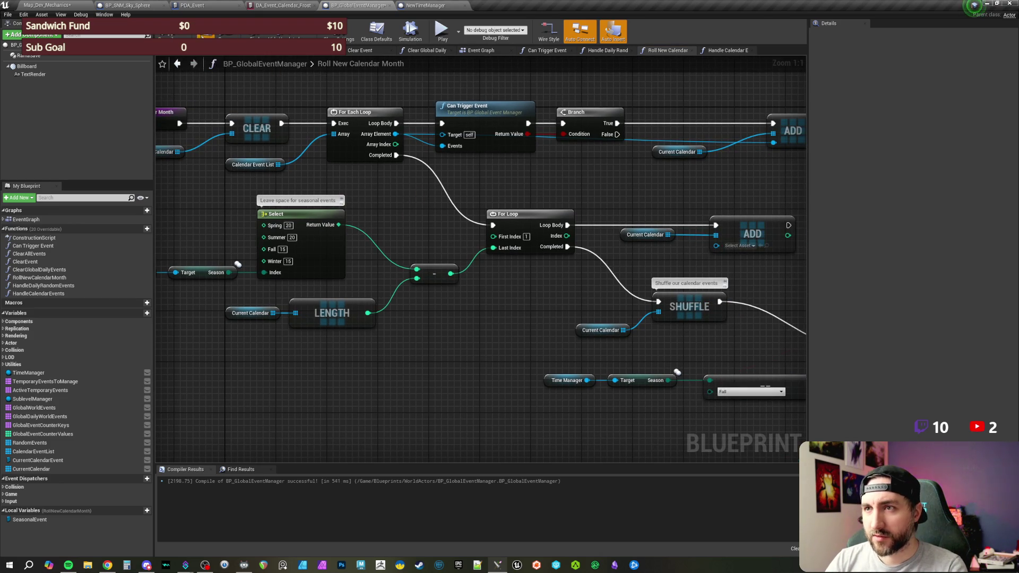
{"action": "left_click_drag", "start_coordinate": [652, 191], "coordinate": [509, 191]}
{"action": "scroll", "coordinate": [610, 222], "scroll_direction": "down", "scroll_amount": 1}
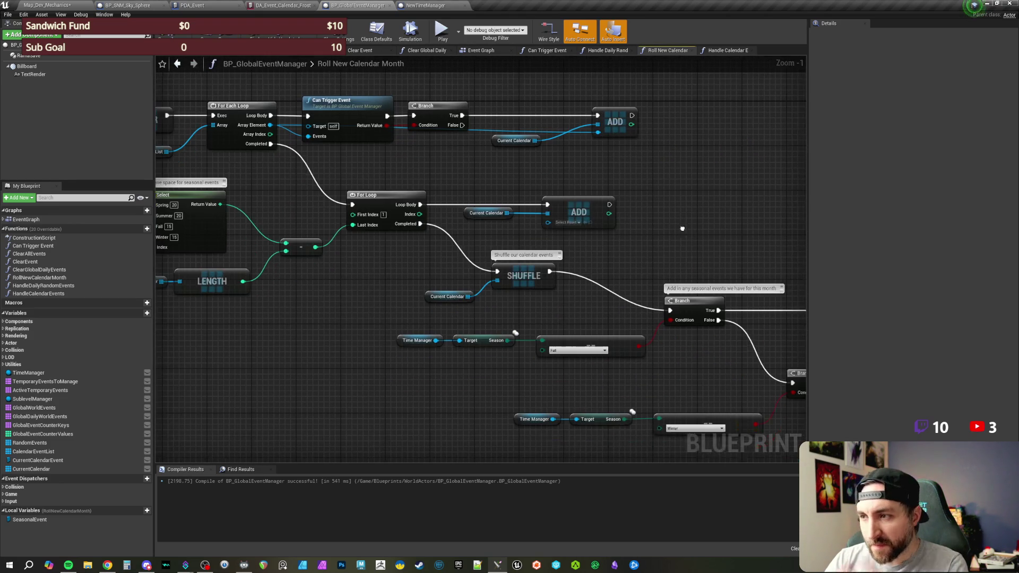
{"action": "scroll", "coordinate": [698, 234], "scroll_direction": "up", "scroll_amount": 1}
{"action": "left_click_drag", "start_coordinate": [698, 234], "coordinate": [529, 273]}
{"action": "left_click_drag", "start_coordinate": [561, 357], "coordinate": [587, 349]}
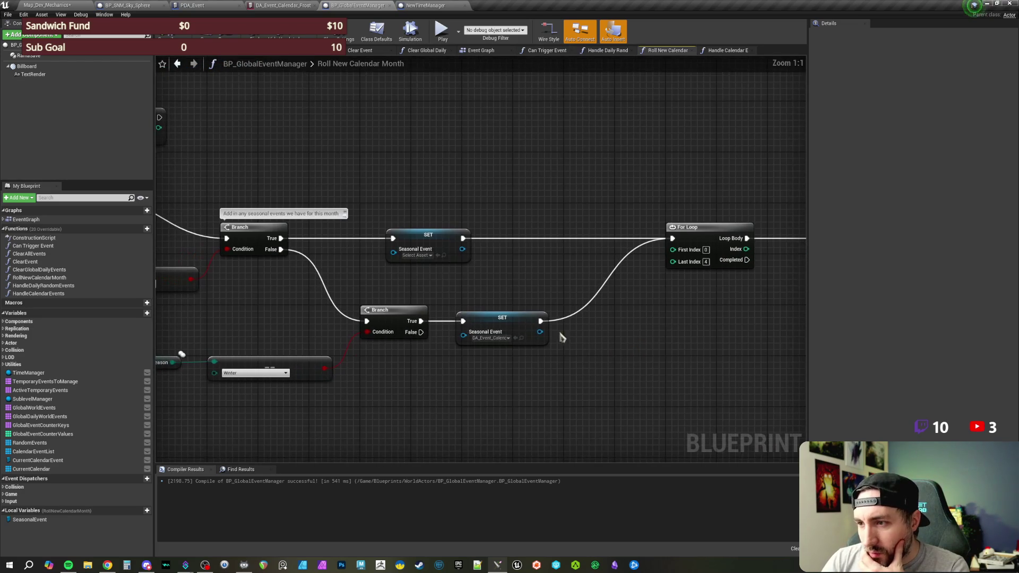
{"action": "left_click", "coordinate": [424, 256]}
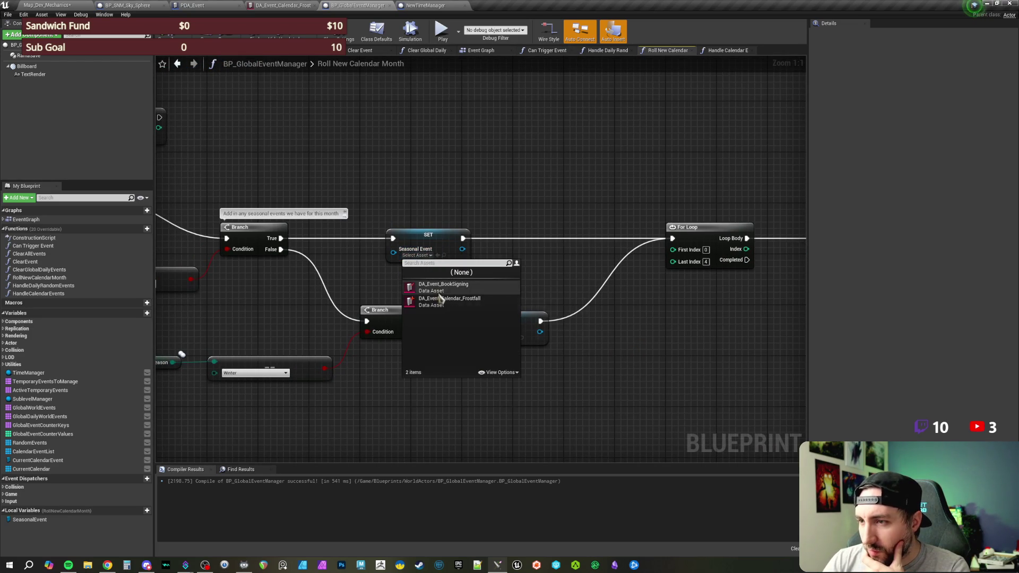
{"action": "left_click", "coordinate": [425, 299]}
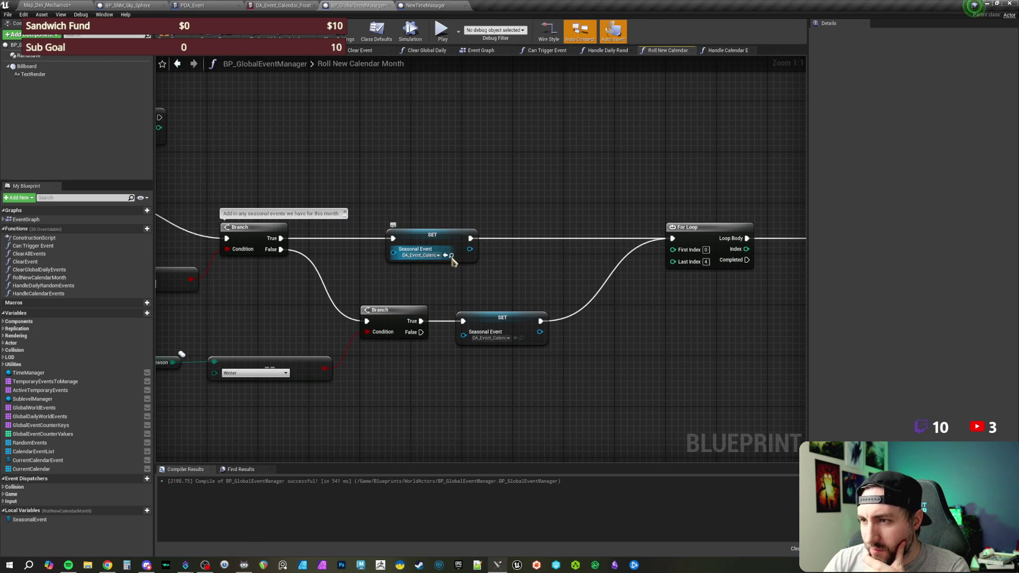
{"action": "left_click", "coordinate": [446, 255]}
{"action": "right_click", "coordinate": [48, 455]}
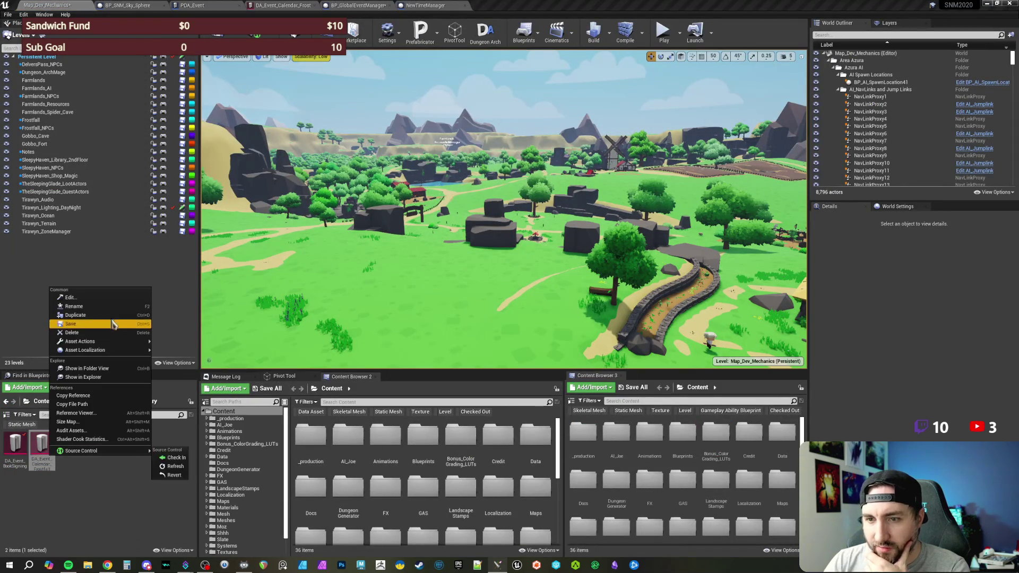
Duplicate DA_Event_Calendar_Frostfall, rename the copy for Witch's Eve, and open it
{"action": "left_click", "coordinate": [112, 322]}
{"action": "key", "text": "End"}
{"action": "key", "text": "BackSpace"}
{"action": "key", "text": "BackSpace"}
{"action": "key", "text": "BackSpace"}
{"action": "key", "text": "BackSpace"}
{"action": "key", "text": "BackSpace"}
{"action": "key", "text": "BackSpace"}
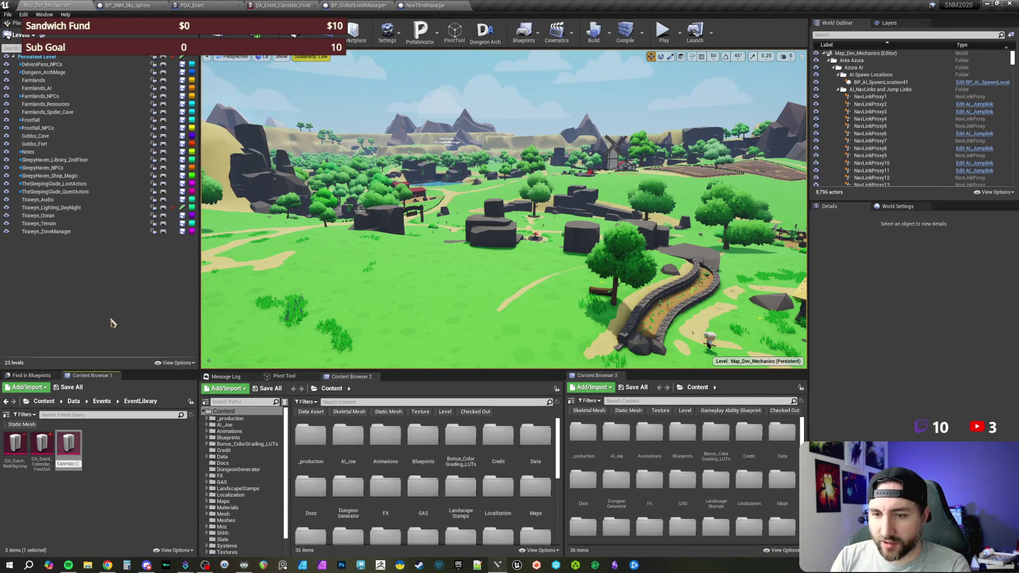
{"action": "type", "text": "WitchsEve"}
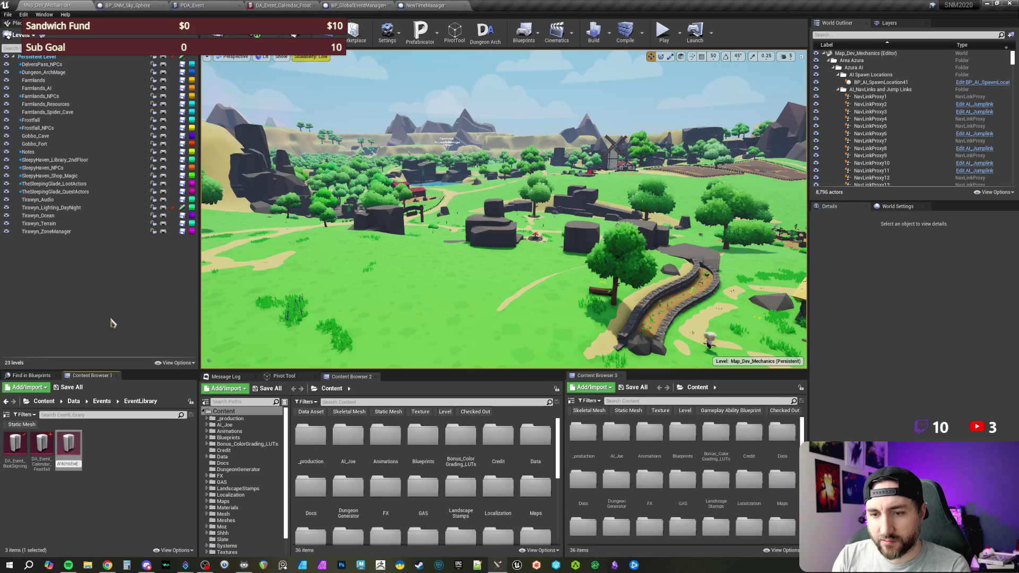
{"action": "key", "text": "Return"}
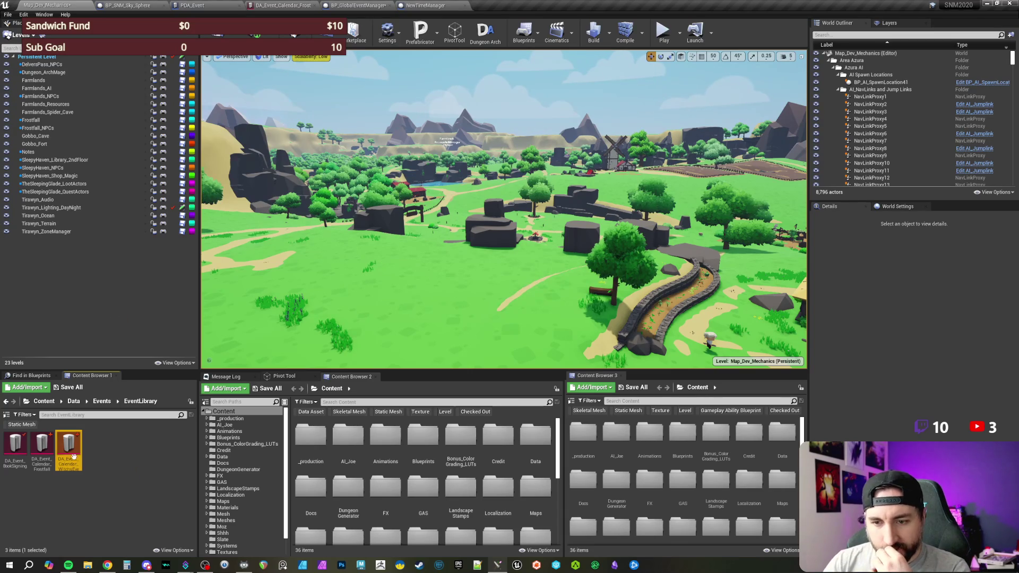
{"action": "double_click", "coordinate": [69, 451]}
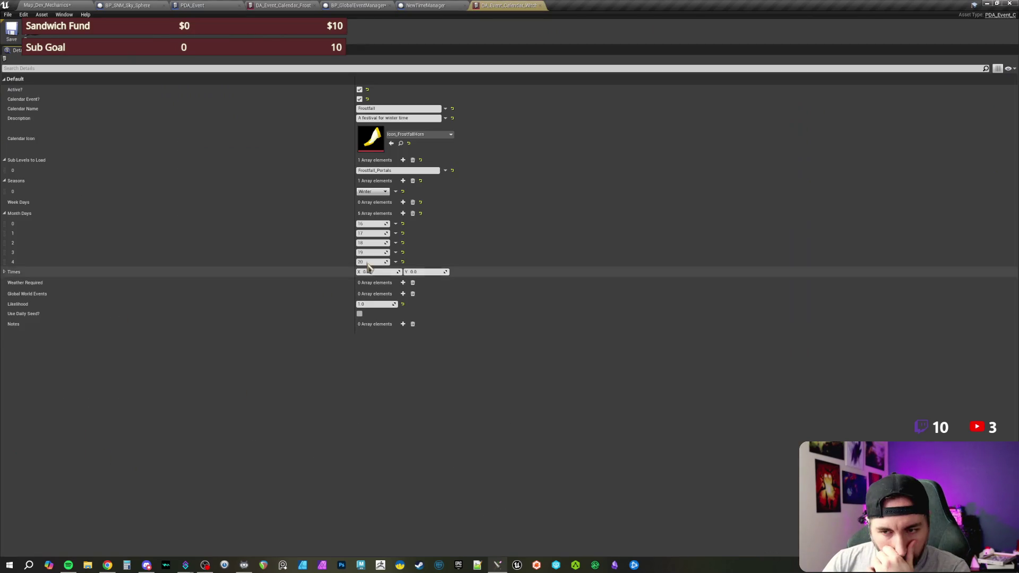
Set the Calendar Icon to Icon_Mask_Pumpkin
{"action": "left_click", "coordinate": [434, 136]}
{"action": "type", "text": "pump"}
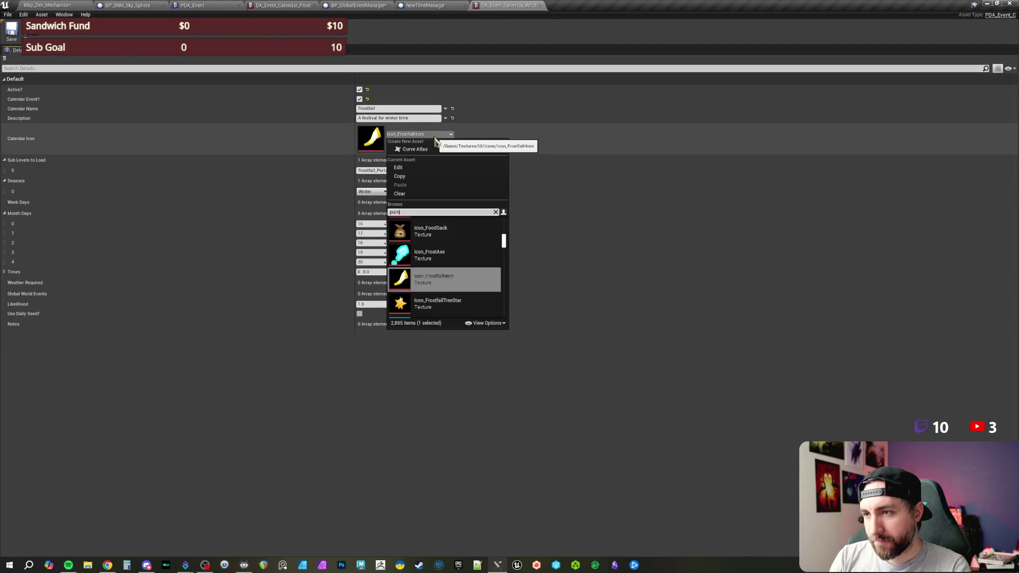
{"action": "scroll", "coordinate": [455, 275], "scroll_direction": "up", "scroll_amount": 2}
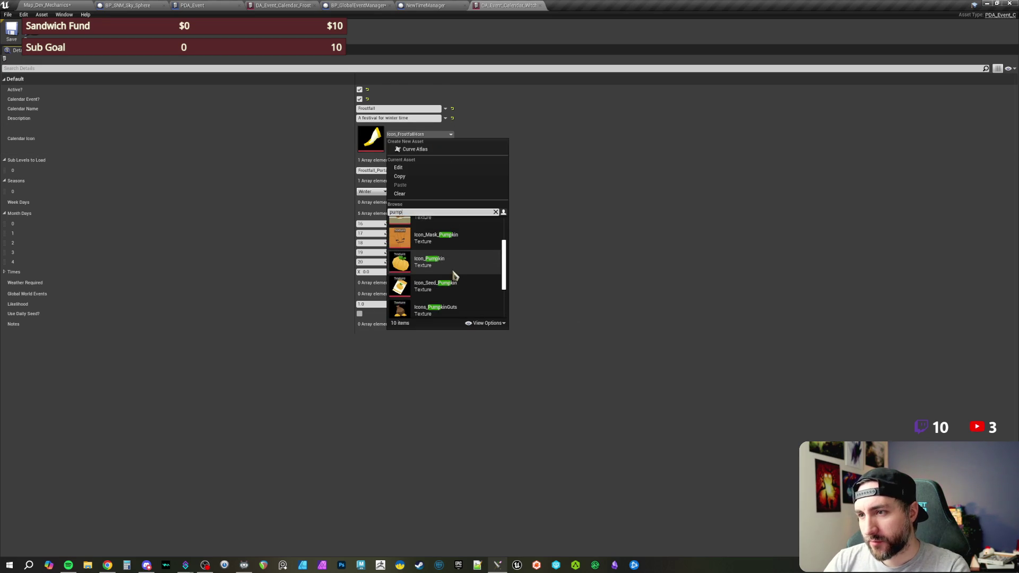
{"action": "scroll", "coordinate": [472, 276], "scroll_direction": "up", "scroll_amount": 2}
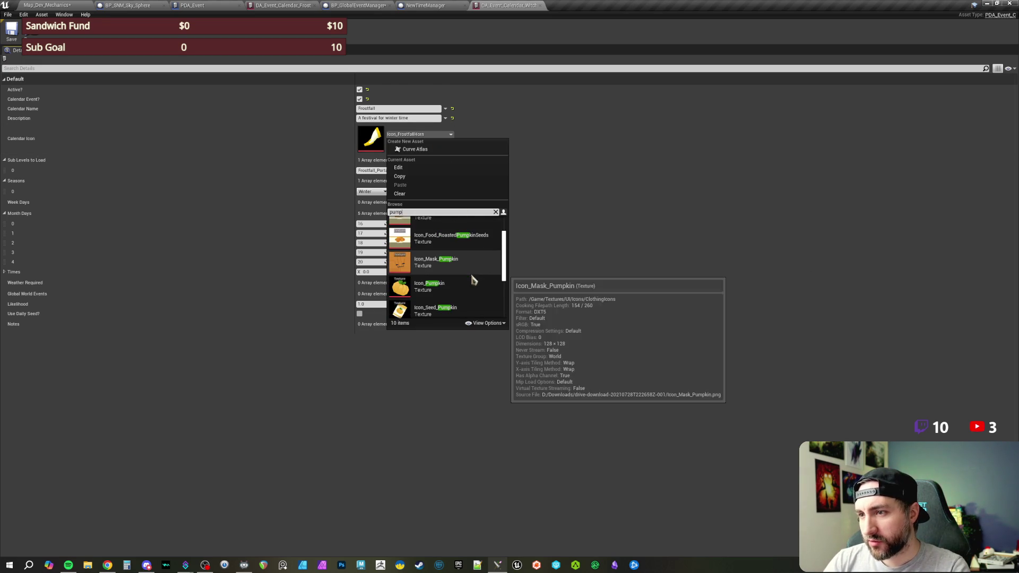
{"action": "scroll", "coordinate": [448, 269], "scroll_direction": "down", "scroll_amount": 3}
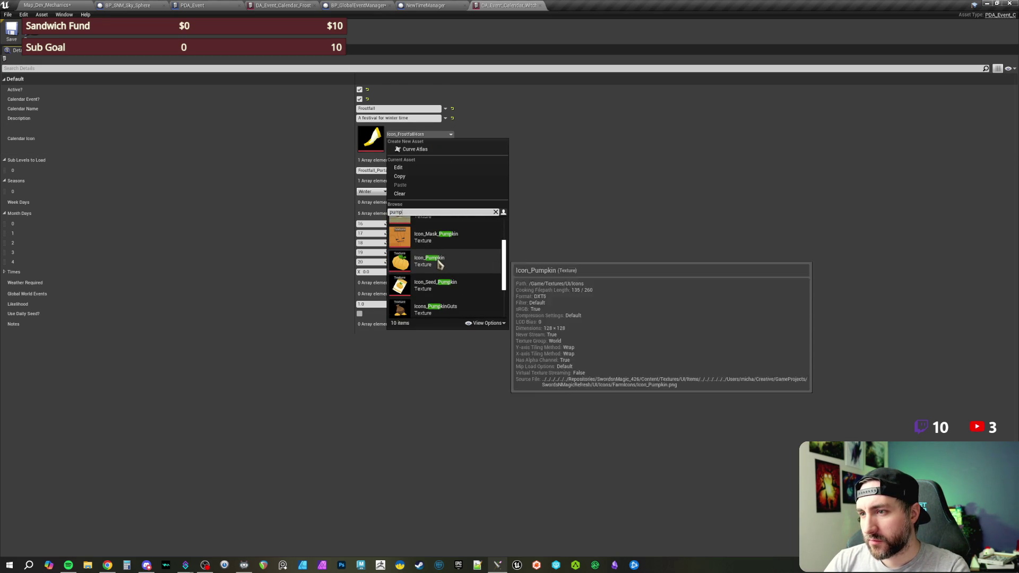
{"action": "left_click", "coordinate": [432, 239]}
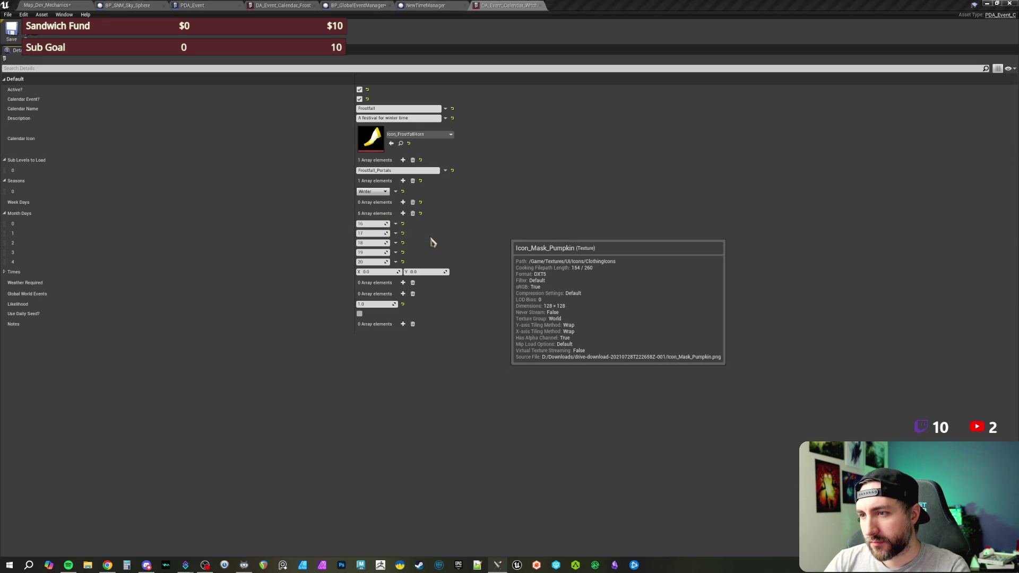
Name it Witch's Eve, change the description to fall time, set Seasons[0] to Fall, and save
{"action": "left_click", "coordinate": [387, 108]}
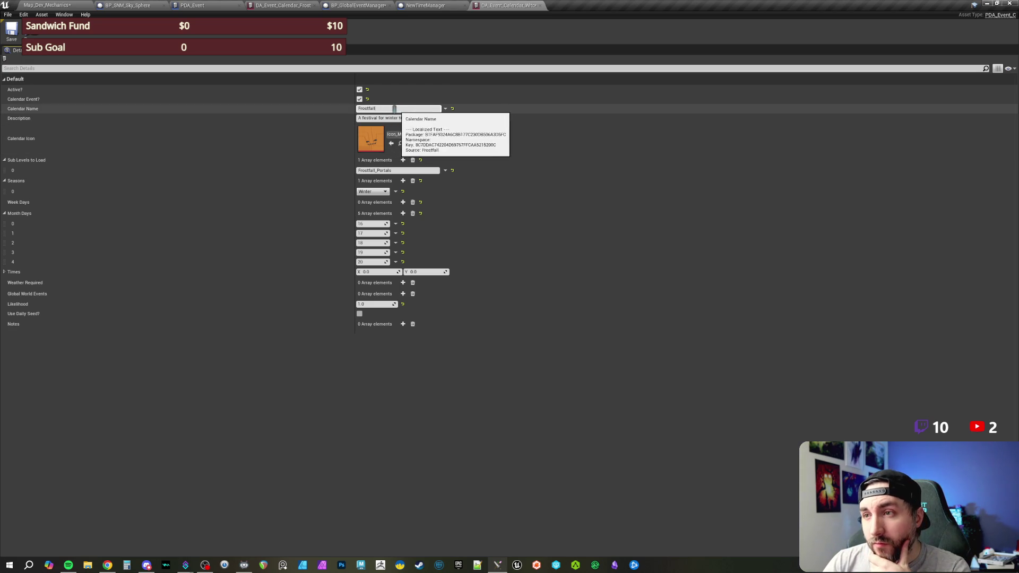
{"action": "type", "text": "Witch's Eve"}
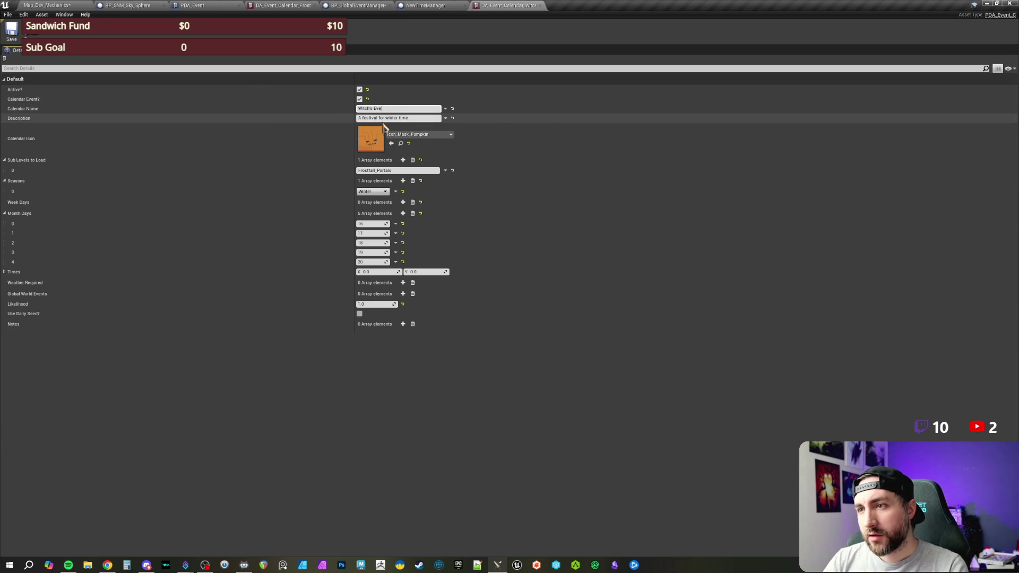
{"action": "left_click", "coordinate": [386, 118]}
{"action": "left_click_drag", "start_coordinate": [385, 118], "coordinate": [446, 122]}
{"action": "type", "text": "fall"}
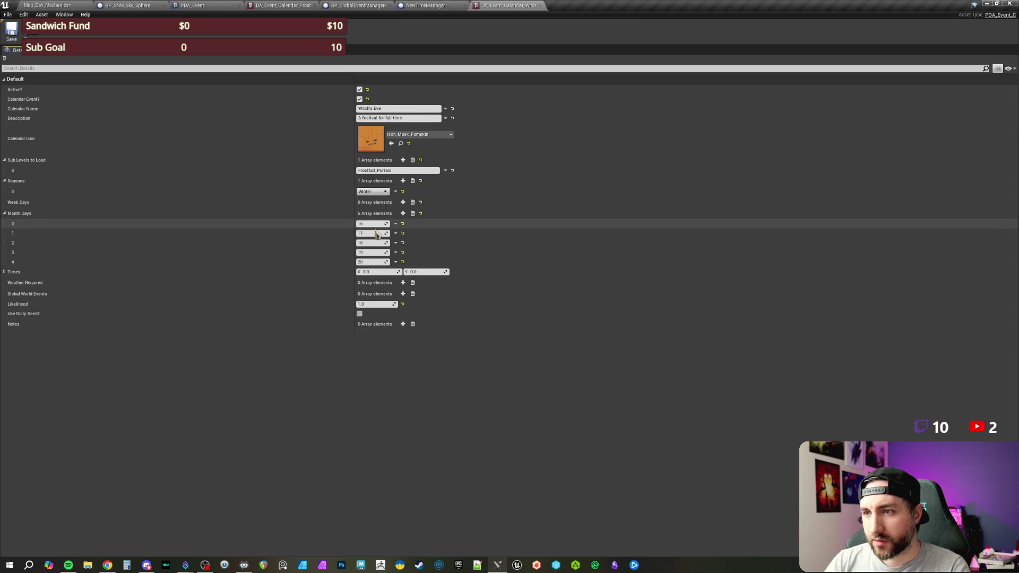
{"action": "left_click", "coordinate": [372, 192]}
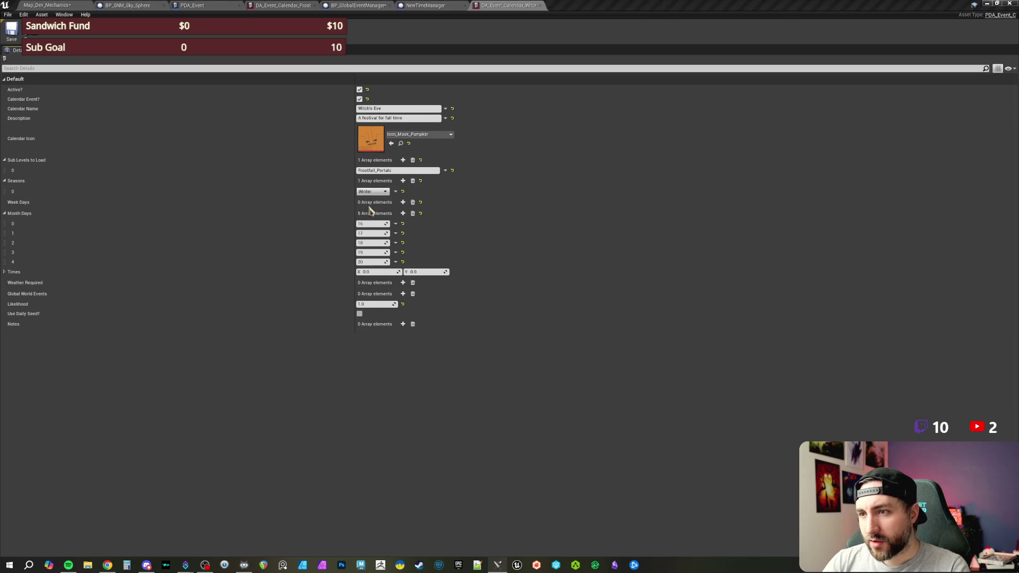
{"action": "left_click", "coordinate": [366, 209]}
{"action": "left_click", "coordinate": [11, 31]}
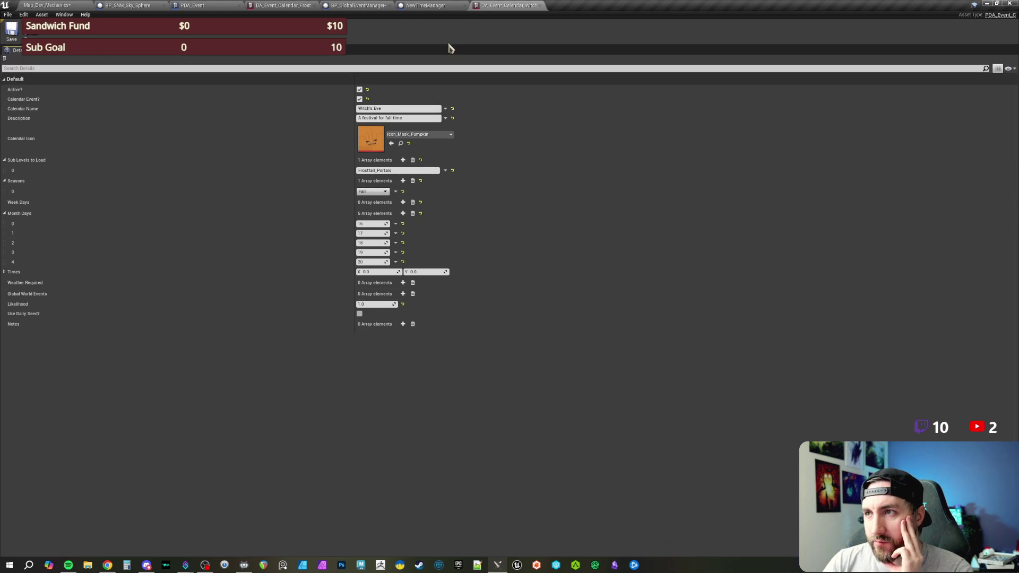
{"action": "left_click", "coordinate": [439, 7]}
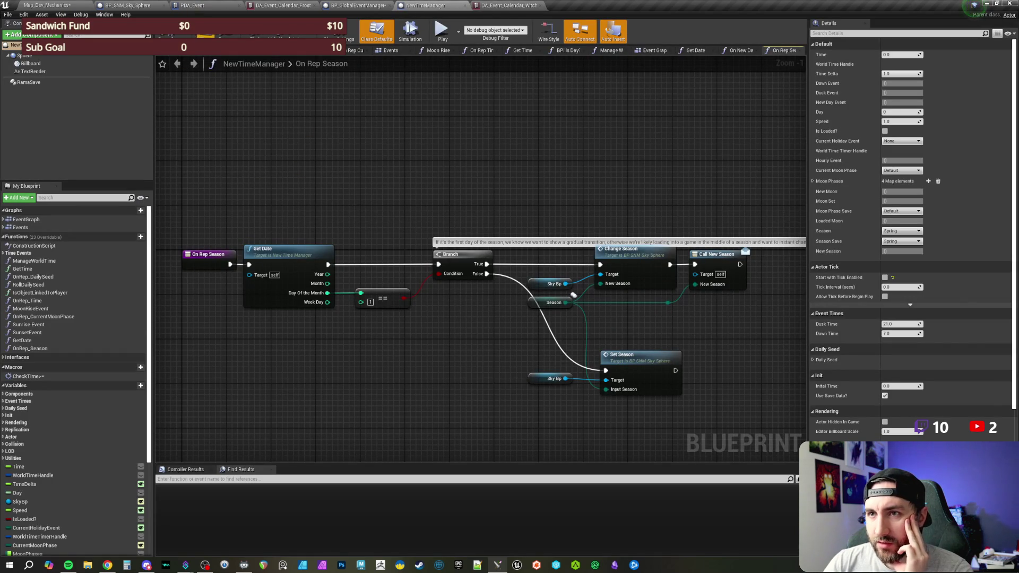
{"action": "left_click_drag", "start_coordinate": [410, 180], "coordinate": [403, 136]}
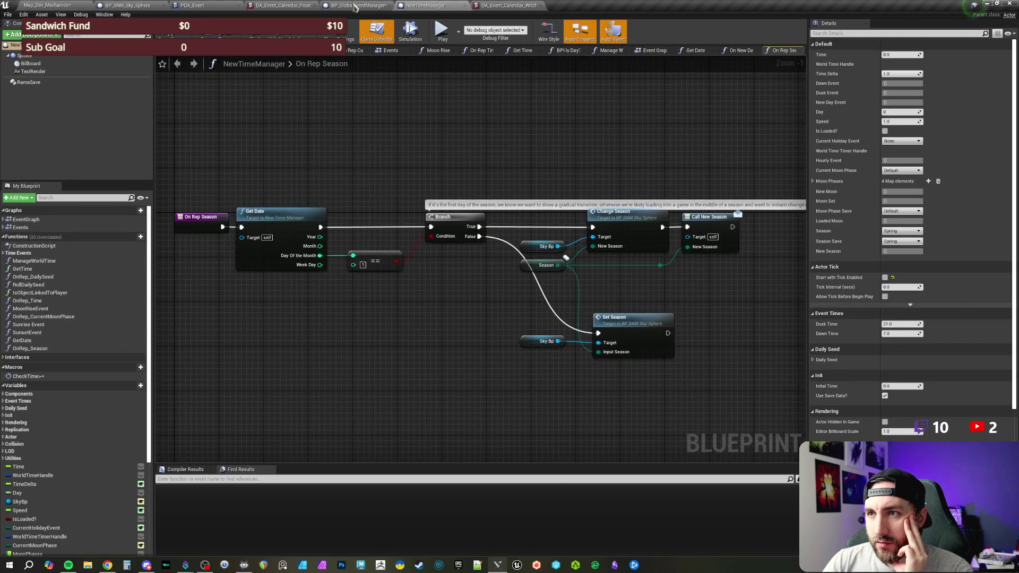
Recompile BP_GlobalEventManager and review its Branch and SET chain
{"action": "left_click", "coordinate": [354, 7]}
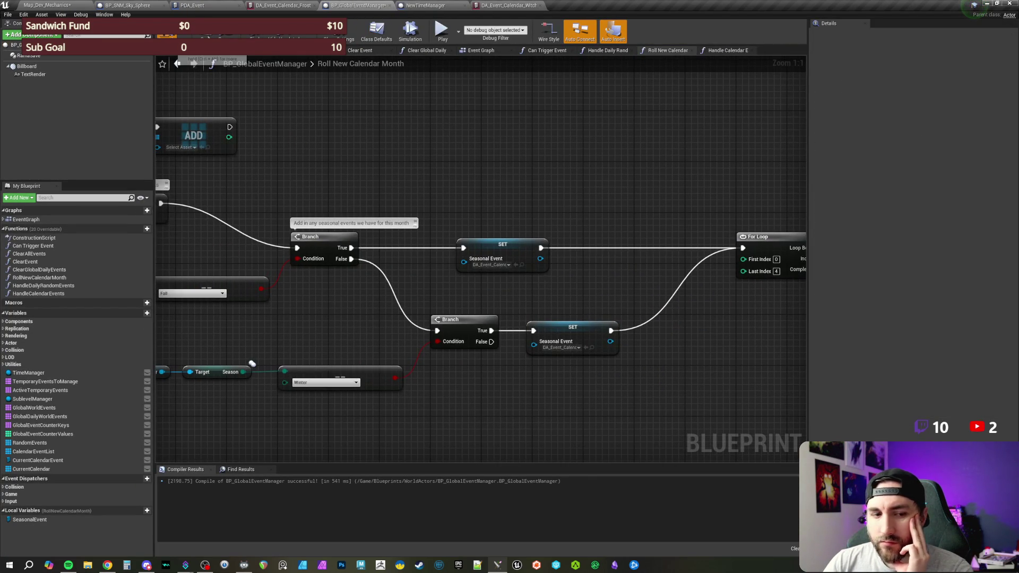
{"action": "left_click", "coordinate": [165, 32]}
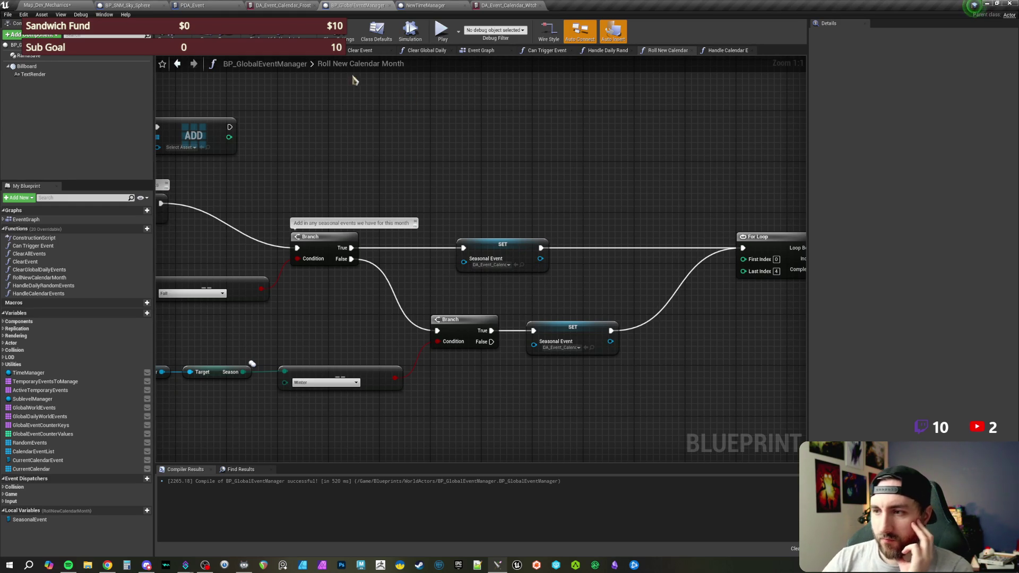
{"action": "scroll", "coordinate": [583, 197], "scroll_direction": "down", "scroll_amount": 1}
{"action": "scroll", "coordinate": [662, 209], "scroll_direction": "down", "scroll_amount": 1}
{"action": "mouse_move", "coordinate": [662, 209]}
{"action": "left_mouse_down"}
{"action": "mouse_move", "coordinate": [444, 204]}
{"action": "mouse_move", "coordinate": [365, 215]}
{"action": "mouse_move", "coordinate": [666, 245]}
{"action": "left_mouse_up"}
{"action": "left_click_drag", "start_coordinate": [335, 160], "coordinate": [462, 154]}
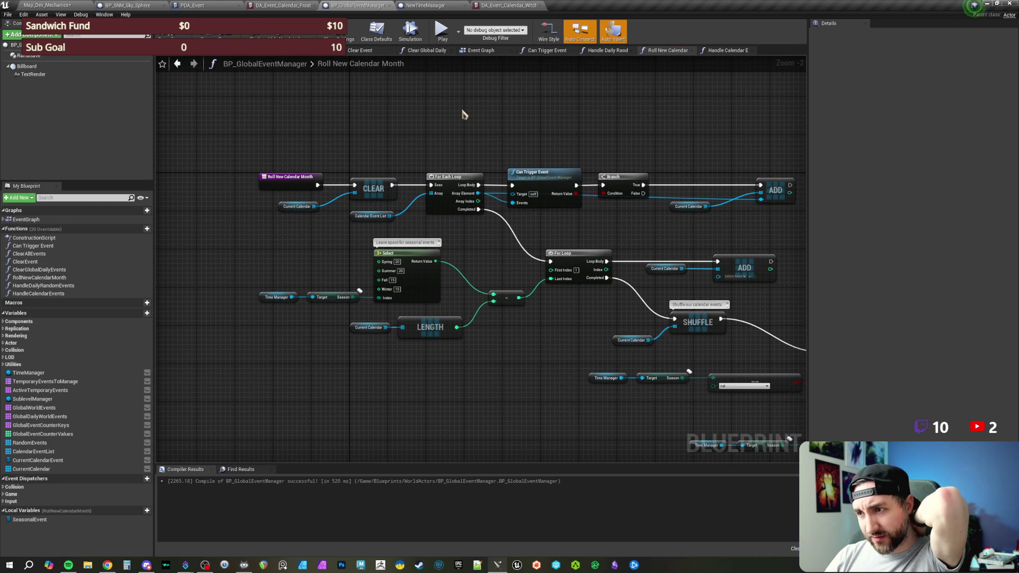
Return to the Map_Dev_Mechanics level editor by way of the Frostfall asset tab
{"action": "scroll", "coordinate": [498, 112], "scroll_direction": "up", "scroll_amount": 1}
{"action": "left_click_drag", "start_coordinate": [483, 110], "coordinate": [470, 113]}
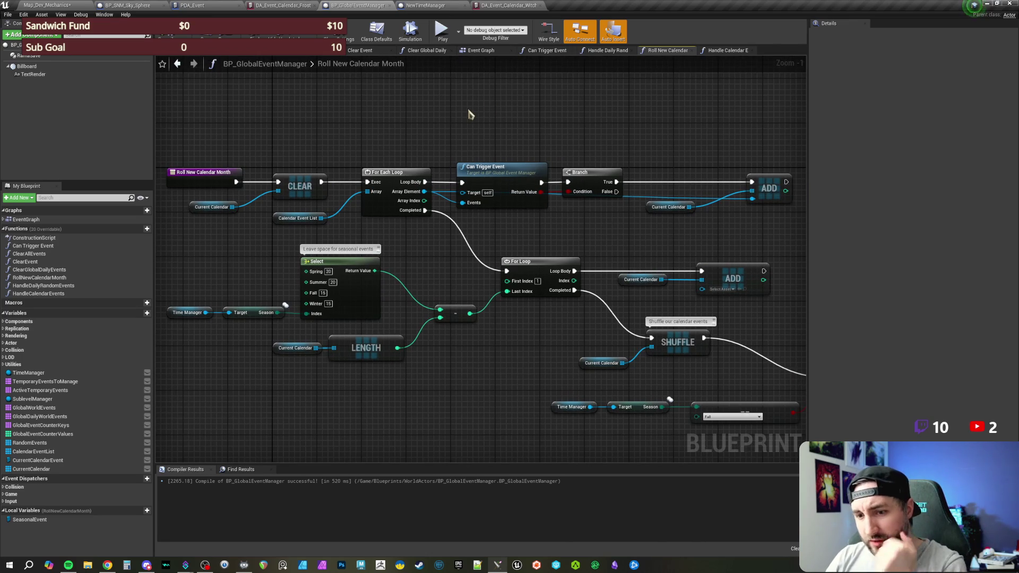
{"action": "left_click", "coordinate": [268, 5]}
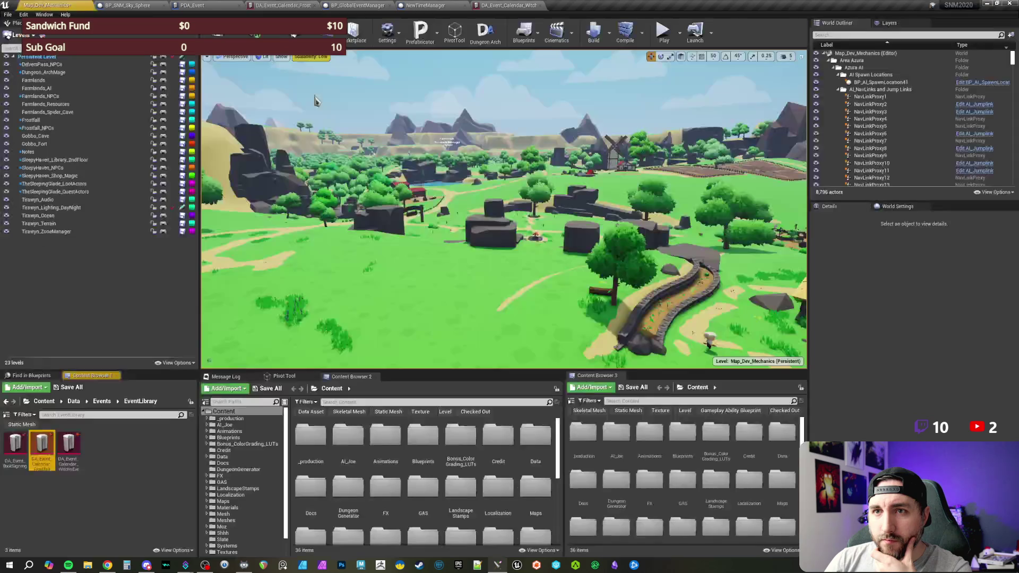
{"action": "left_click", "coordinate": [47, 5]}
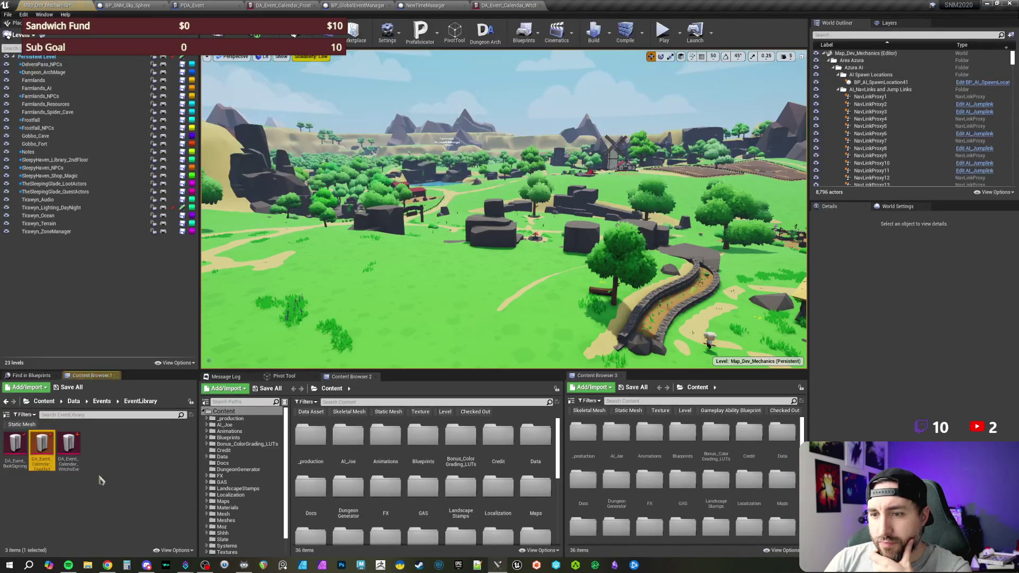
Duplicate DA_Event_BookSigning as DA_Event_NoodleCart and open the new asset
{"action": "right_click", "coordinate": [12, 452]}
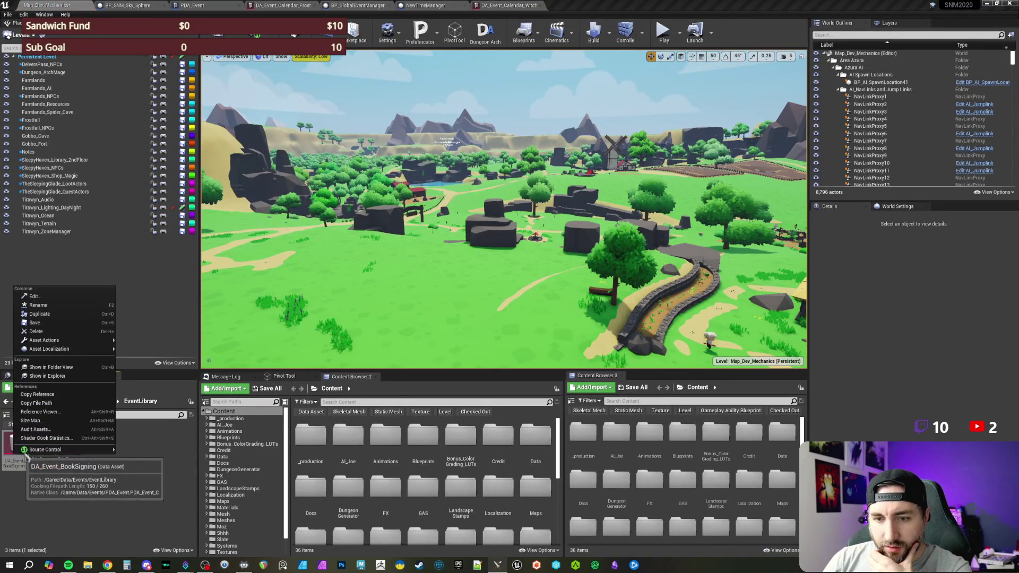
{"action": "left_click", "coordinate": [52, 322]}
{"action": "type", "text": "DA_Event_Book"}
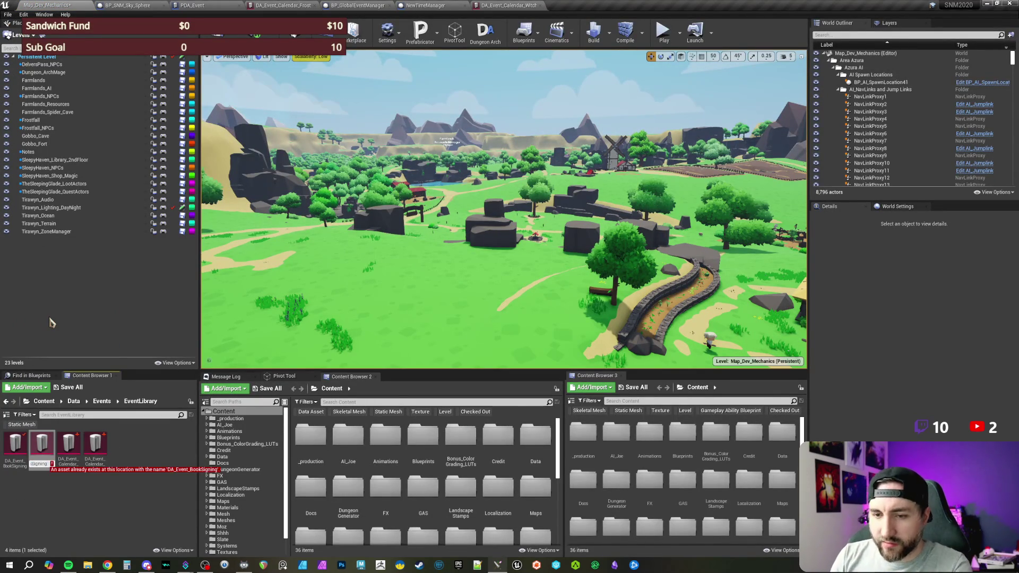
{"action": "key", "text": "BackSpace"}
{"action": "key", "text": "BackSpace"}
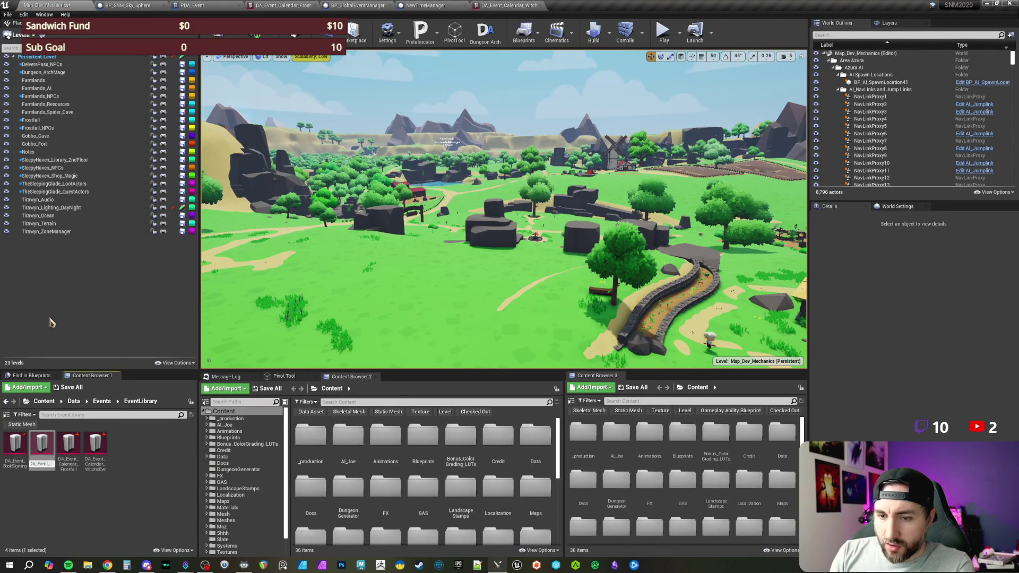
{"action": "type", "text": "NoodleCart"}
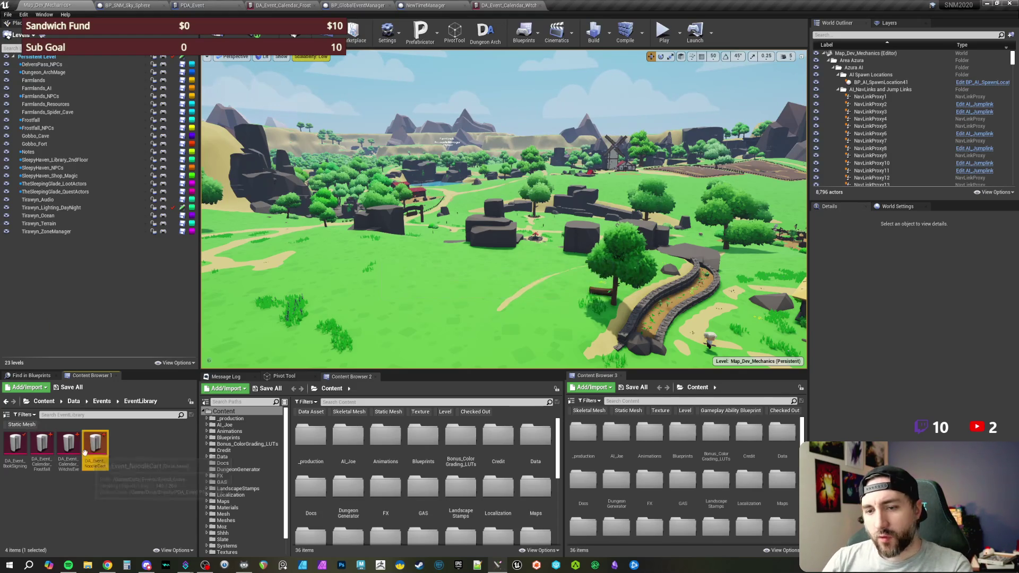
{"action": "left_click", "coordinate": [96, 474]}
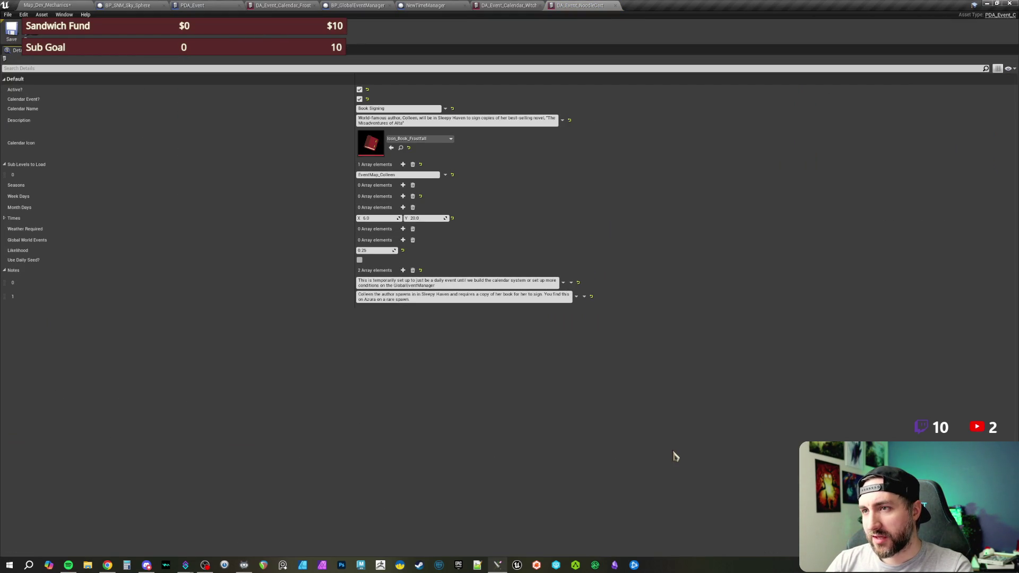
Name the event Noodle Cart and describe a Dragon Lands noodle cart serving the Farmlands
{"action": "left_click", "coordinate": [404, 108]}
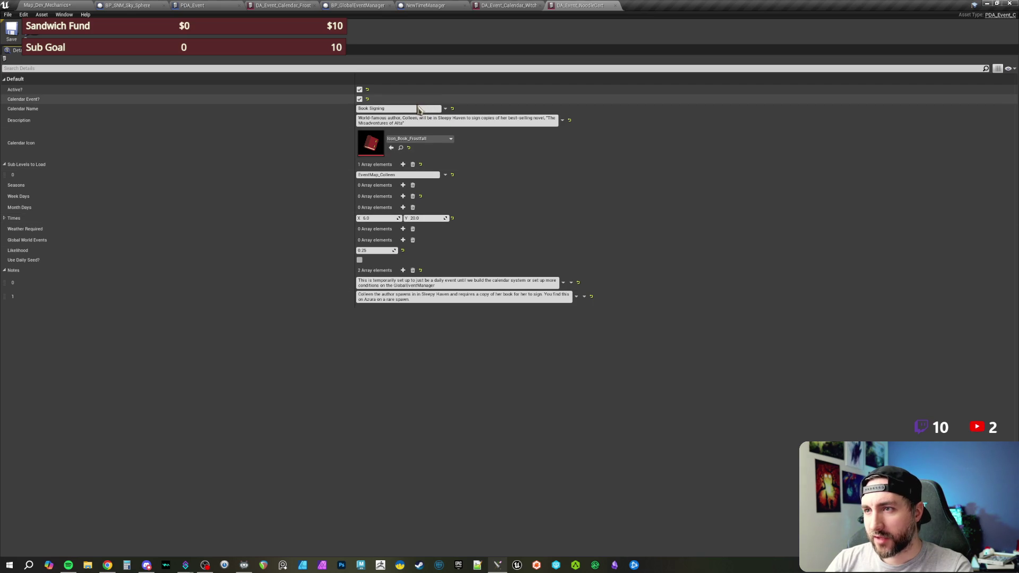
{"action": "type", "text": "Noodle Cart"}
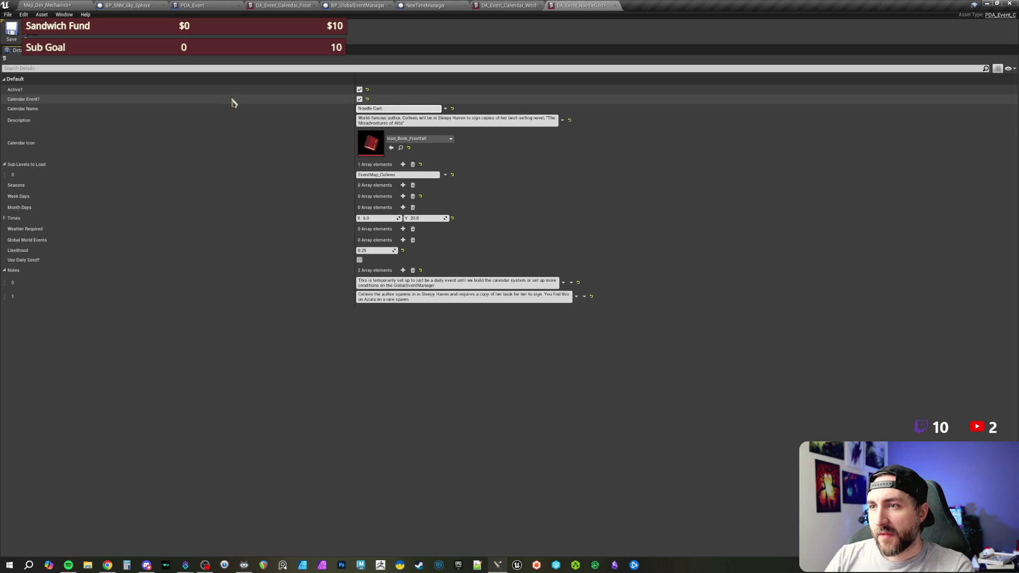
{"action": "key", "text": "Tab"}
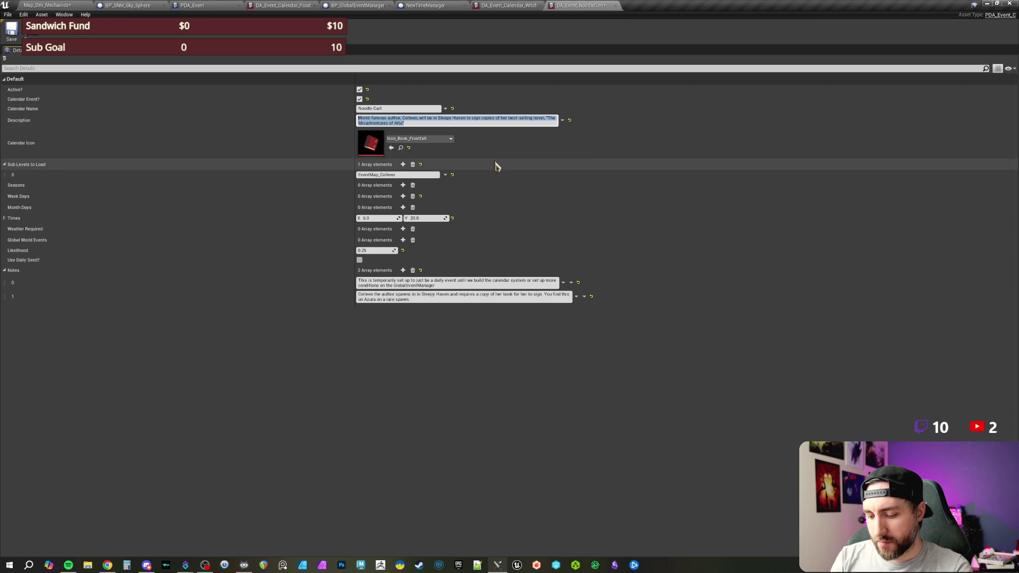
{"action": "type", "text": "A"}
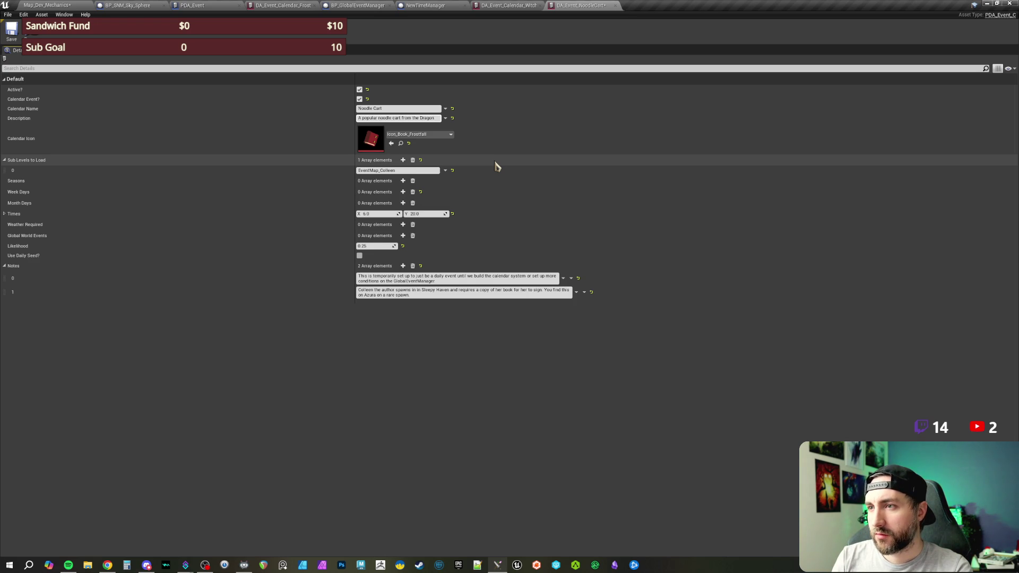
{"action": "type", "text": "ian"}
{"action": "key", "text": "BackSpace"}
{"action": "type", "text": "Lands visits"}
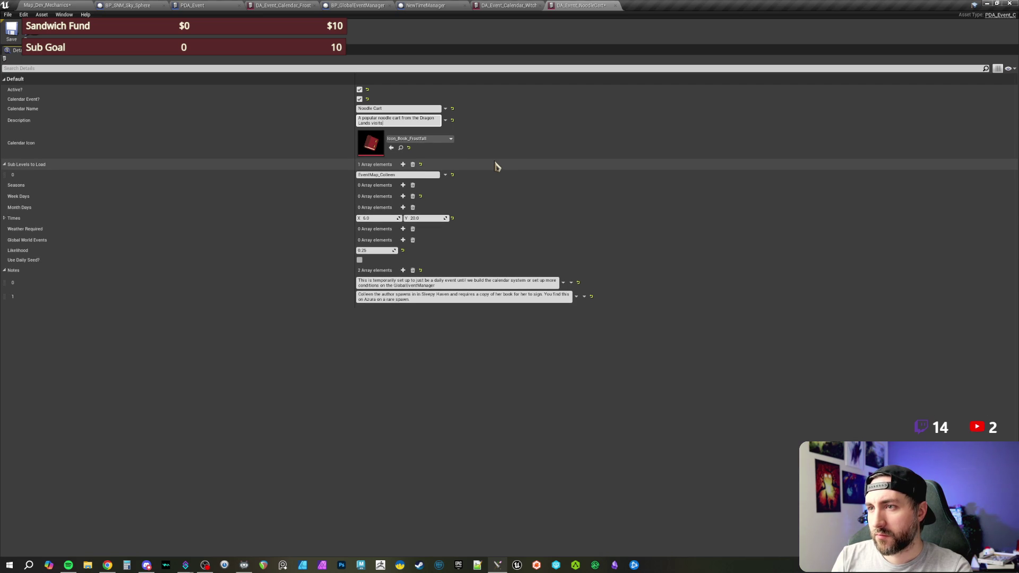
{"action": "type", "text": "ven for"}
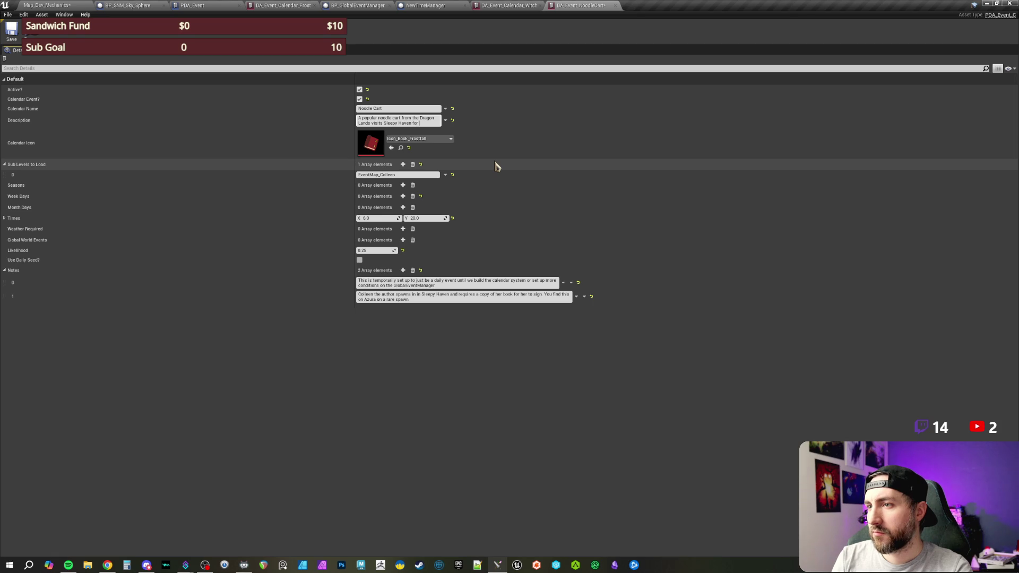
{"action": "key", "text": "BackSpace"}
{"action": "key", "text": "BackSpace"}
{"action": "key", "text": "BackSpace"}
{"action": "type", "text": "to serve the"}
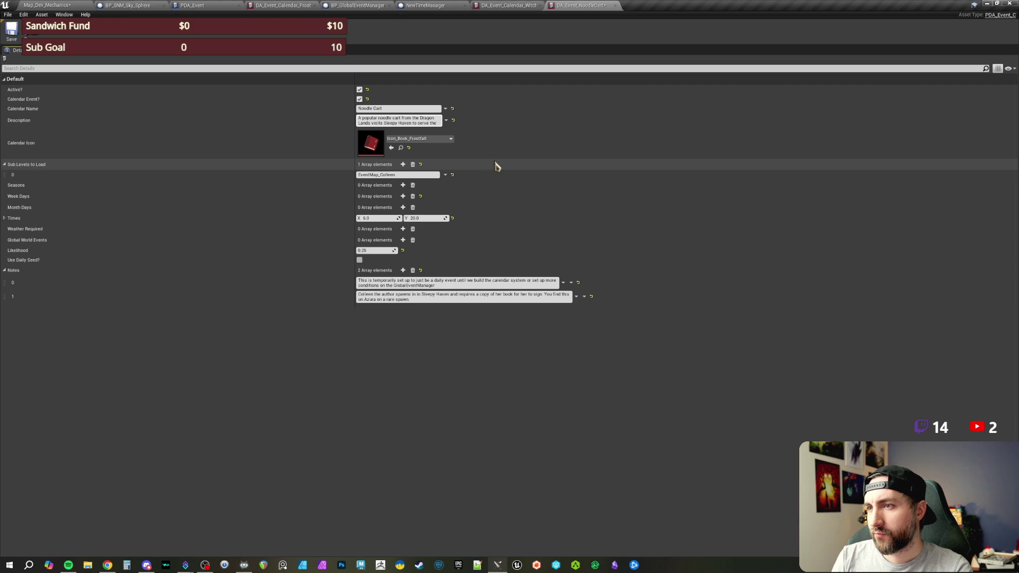
{"action": "type", "text": "Far"}
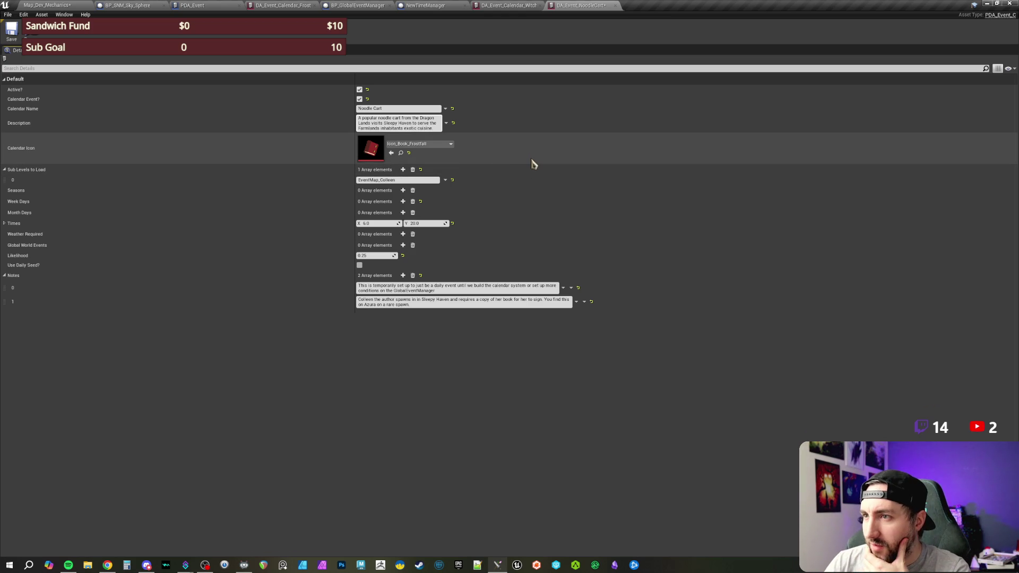
Give Noodle Cart the Icon_Noodles icon and the EventMap_NoodleCart sub-level
{"action": "left_click", "coordinate": [426, 145]}
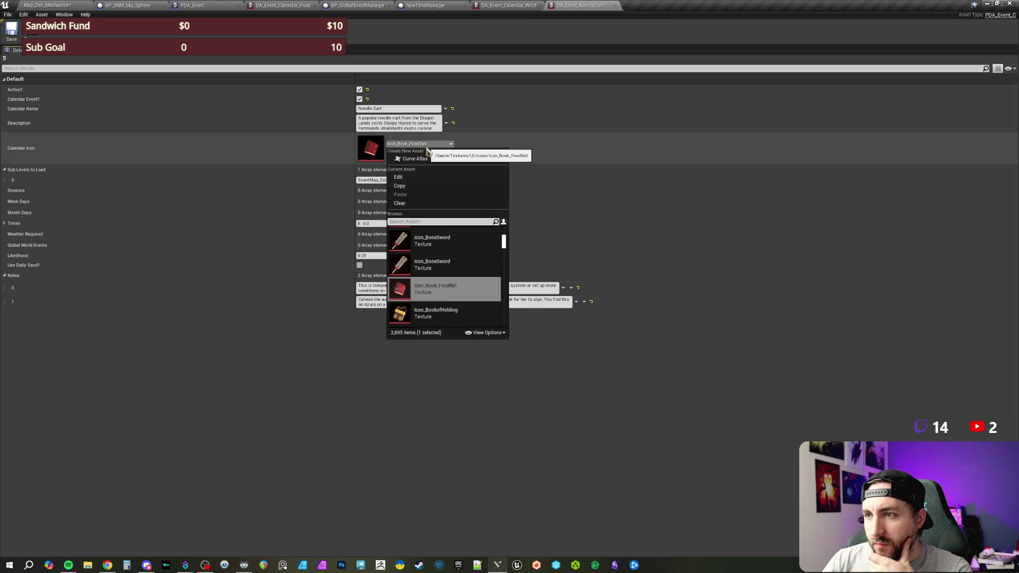
{"action": "type", "text": "noodl"}
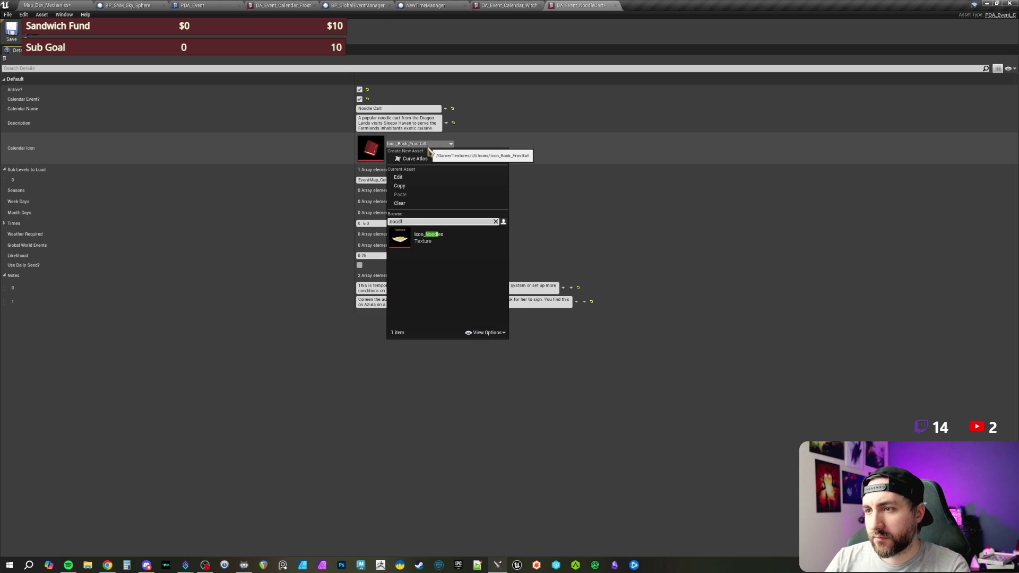
{"action": "left_click", "coordinate": [427, 237]}
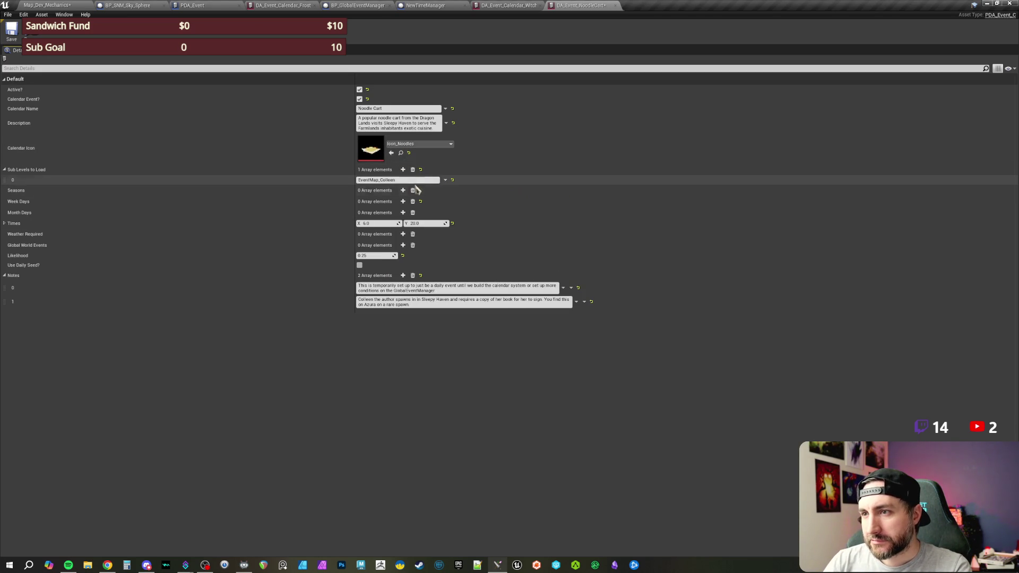
{"action": "left_click_drag", "start_coordinate": [381, 180], "coordinate": [446, 184]}
{"action": "type", "text": "NoodleCart"}
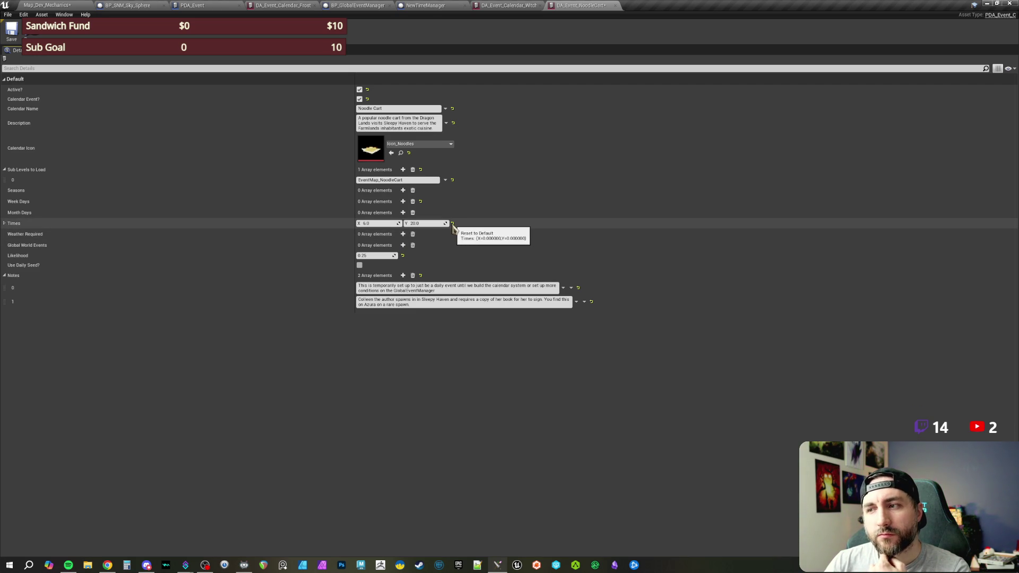
Reset the Times and Likelihood values to their 0.0 defaults
{"action": "left_click", "coordinate": [452, 224]}
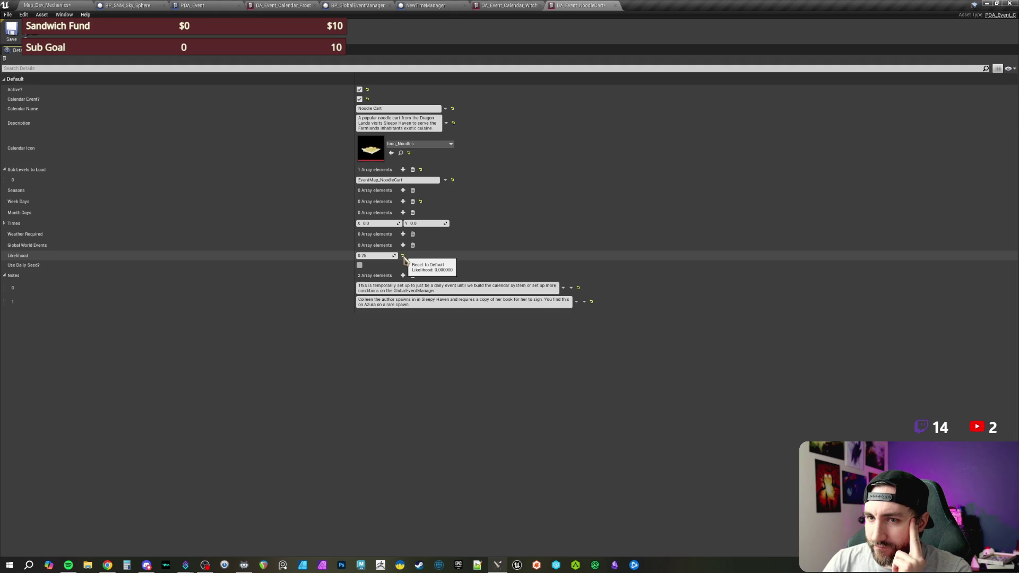
{"action": "left_click", "coordinate": [379, 255]}
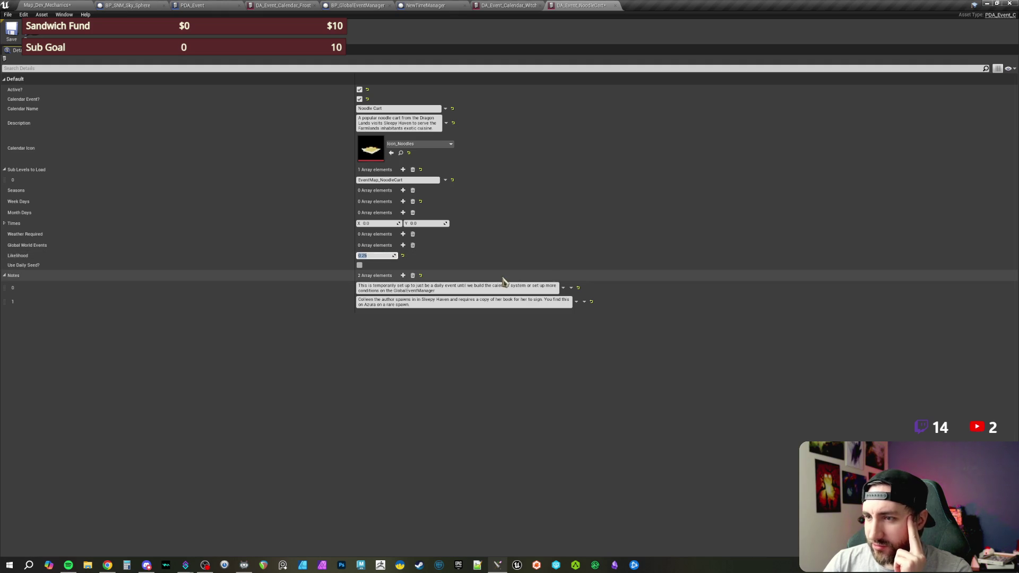
{"action": "left_click", "coordinate": [402, 256]}
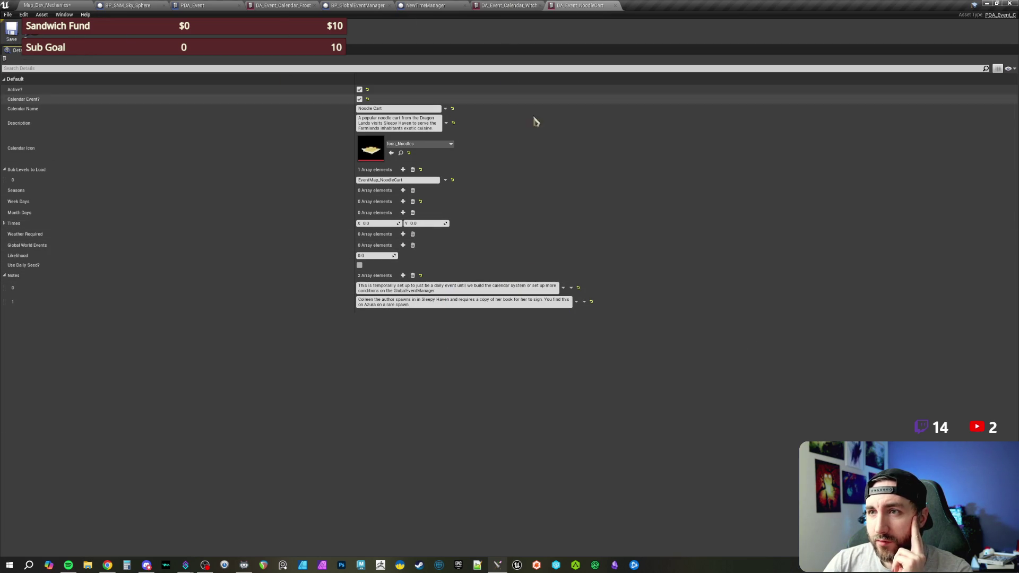
{"action": "left_click", "coordinate": [53, 6]}
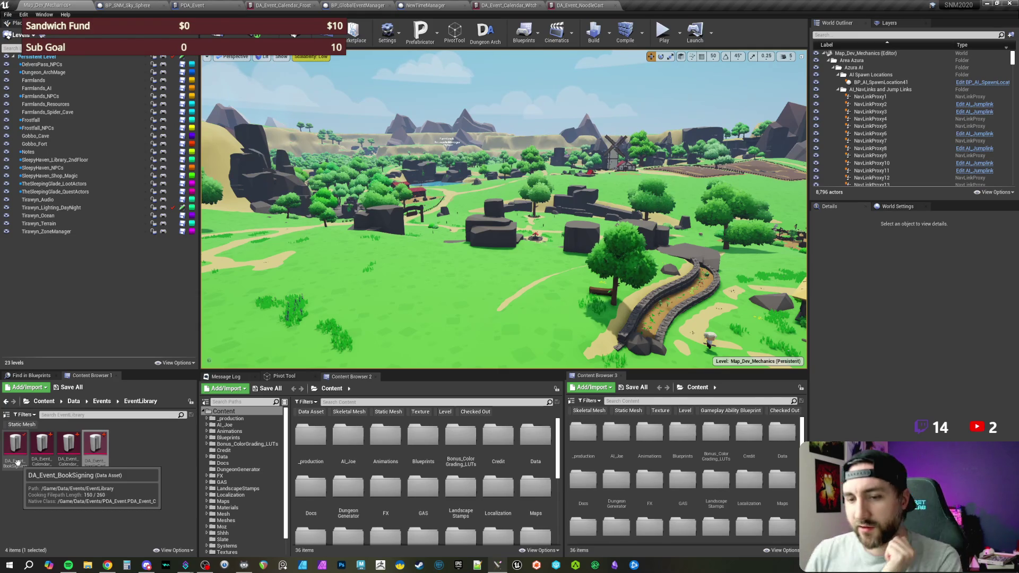
Check Book Signing's likelihood, then update and save the Noodle Cart likelihood
{"action": "double_click", "coordinate": [15, 459]}
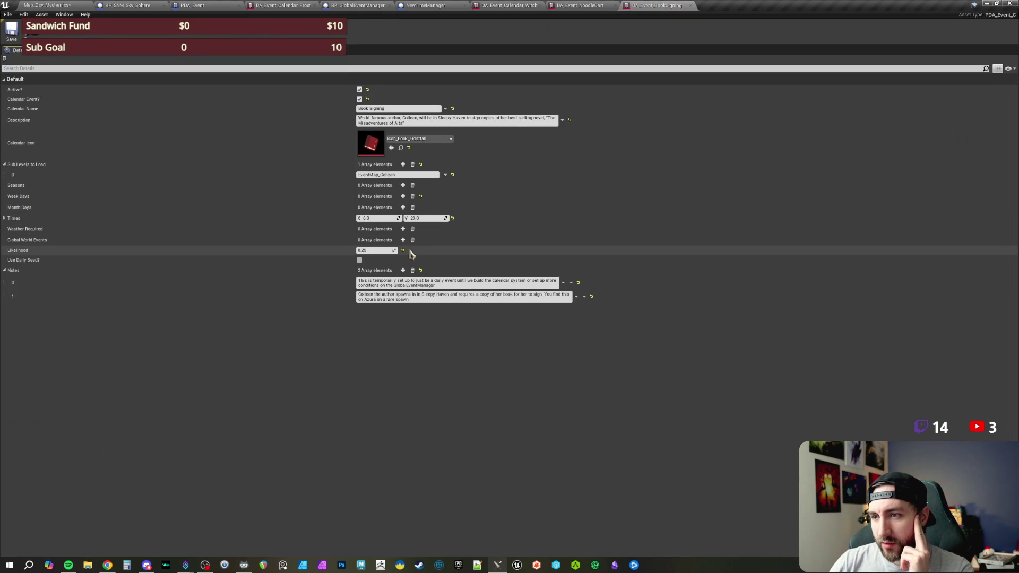
{"action": "left_click", "coordinate": [364, 251]}
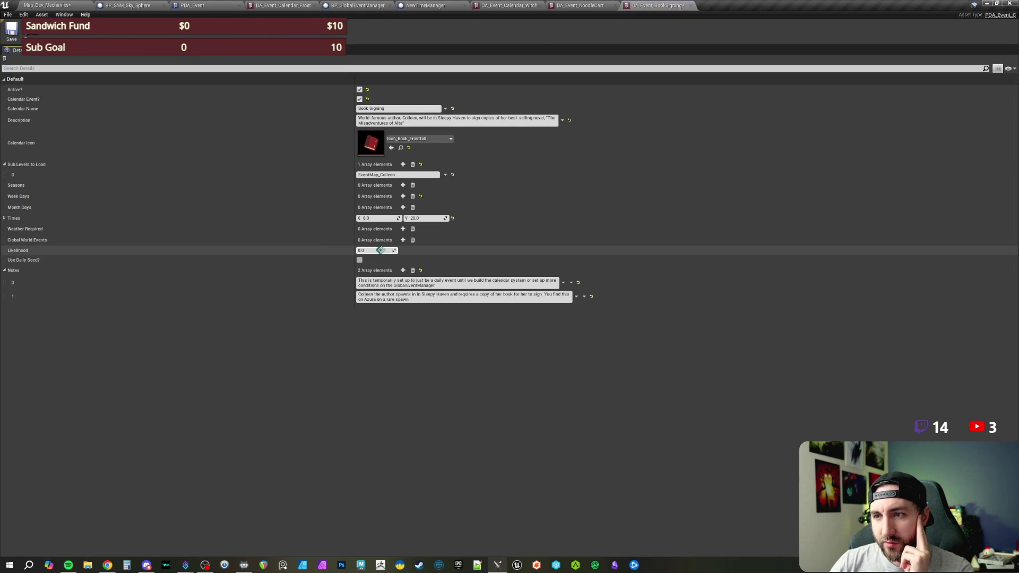
{"action": "left_click_drag", "start_coordinate": [364, 252], "coordinate": [382, 251]}
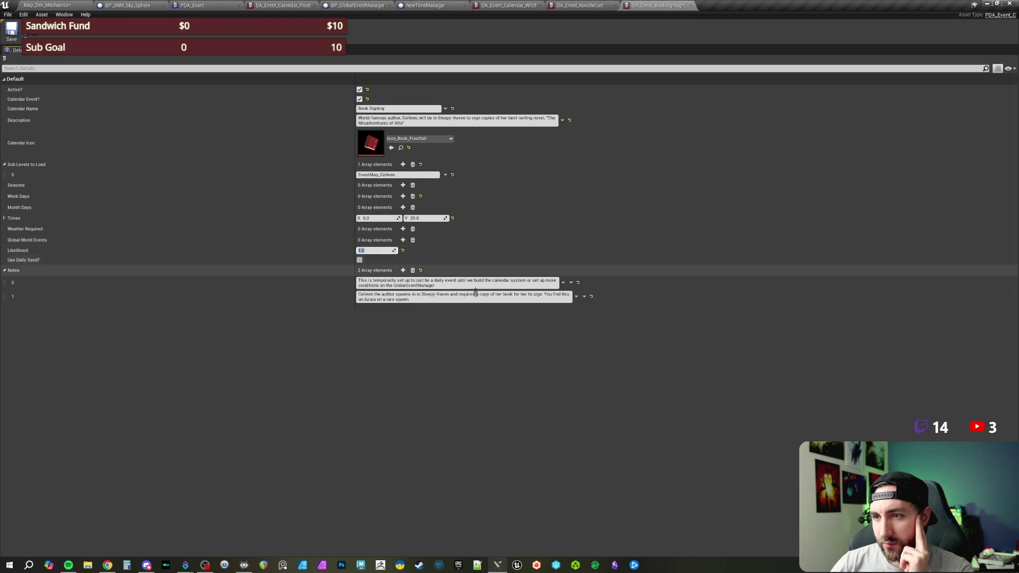
{"action": "left_click", "coordinate": [589, 6]}
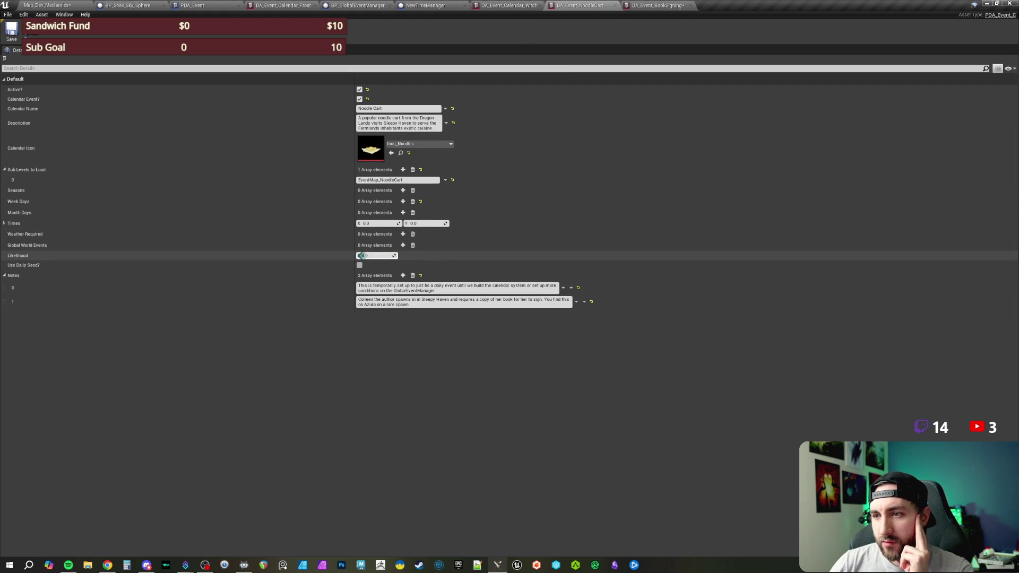
{"action": "left_click", "coordinate": [364, 255]}
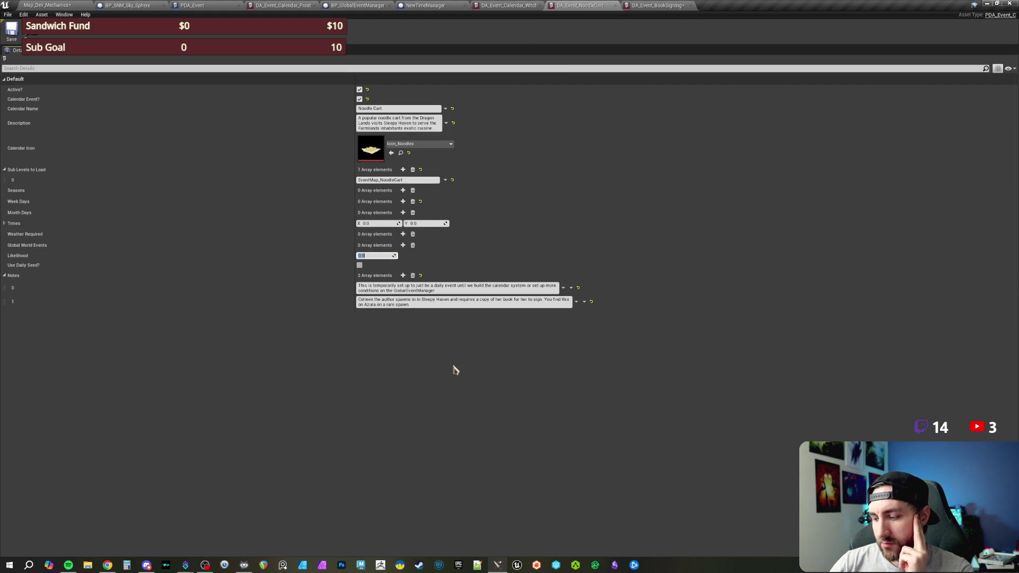
{"action": "type", "text": "1"}
{"action": "left_click", "coordinate": [454, 370]}
{"action": "key", "text": "ctrl+s"}
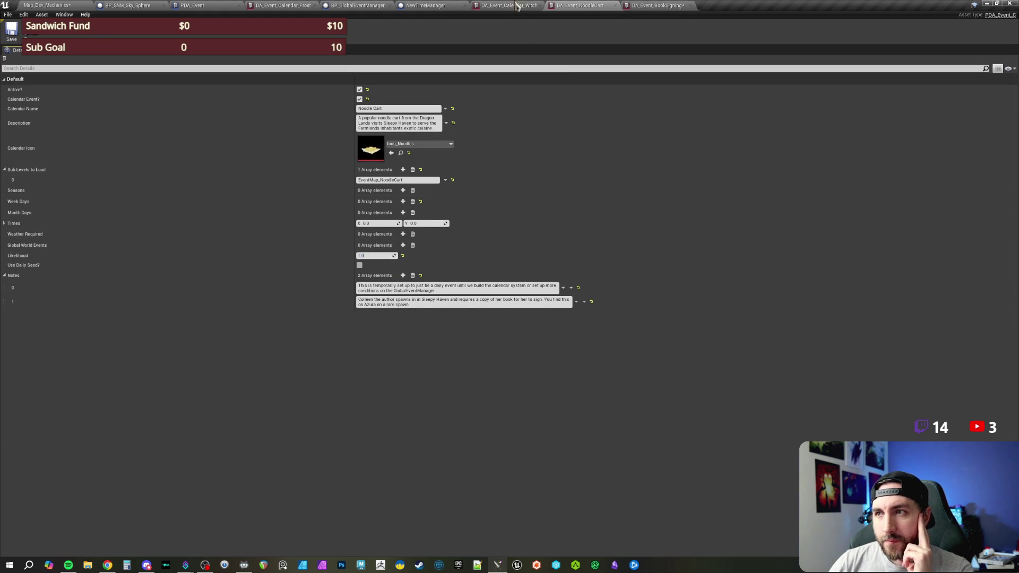
Reset the Book Signing Times to 0.0 and 0.0, save it, and return to the level
{"action": "left_click", "coordinate": [670, 5]}
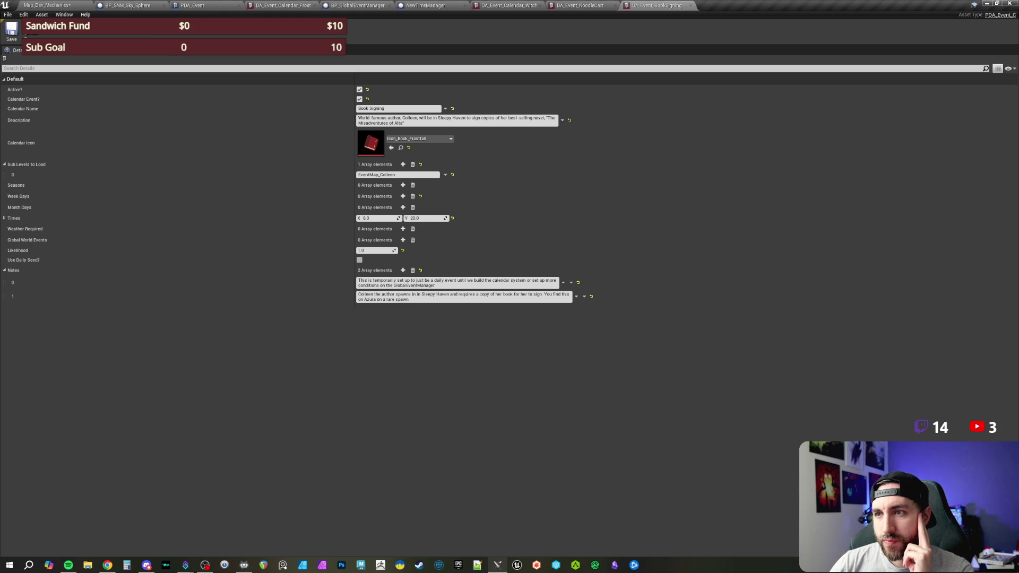
{"action": "left_click", "coordinate": [452, 218]}
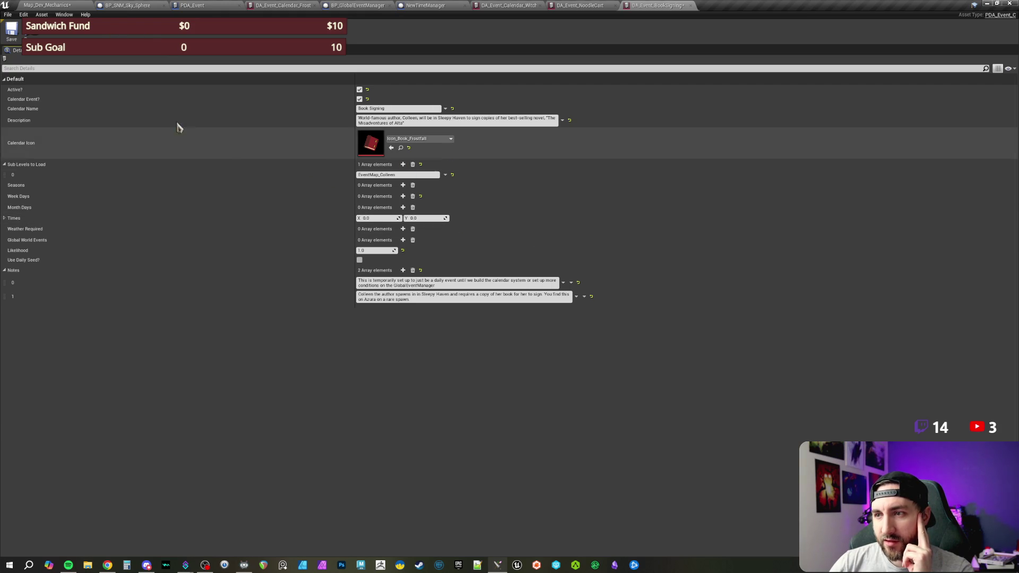
{"action": "left_click", "coordinate": [12, 33]}
{"action": "left_click", "coordinate": [79, 7]}
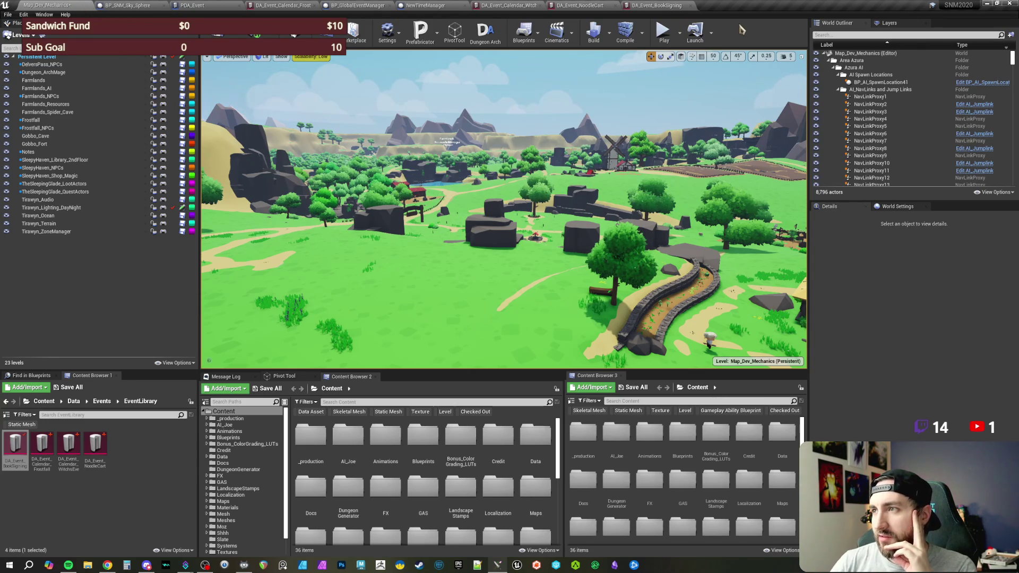
Review the open asset tabs, then return to BP_GlobalEventManager's Roll New Calendar Month graph and its CalendarEventList
{"action": "left_click", "coordinate": [678, 6]}
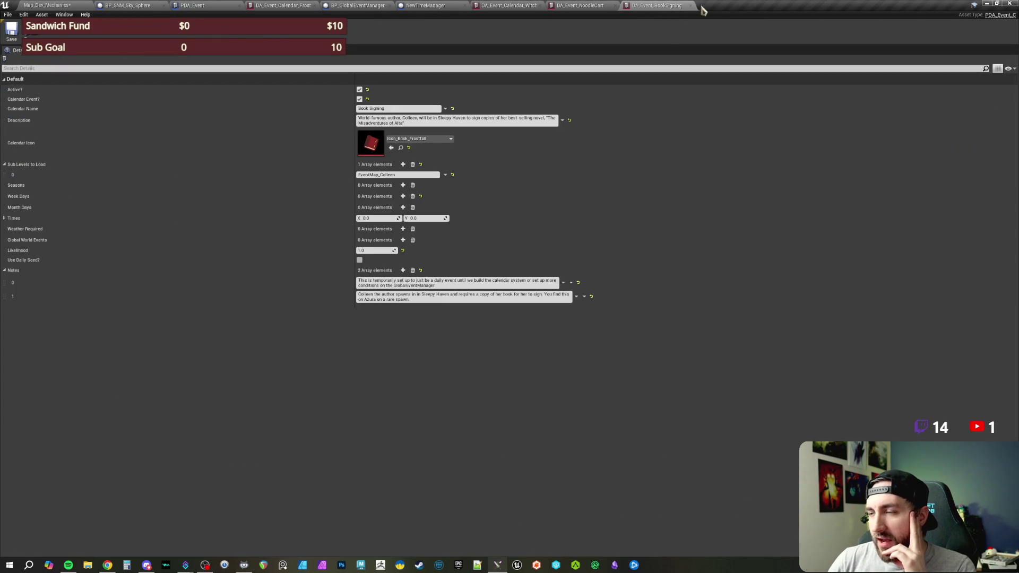
{"action": "left_click", "coordinate": [591, 6]}
{"action": "left_click", "coordinate": [513, 6]}
{"action": "left_click", "coordinate": [427, 7]}
{"action": "left_click", "coordinate": [350, 6]}
{"action": "left_click", "coordinate": [289, 6]}
{"action": "left_click", "coordinate": [209, 6]}
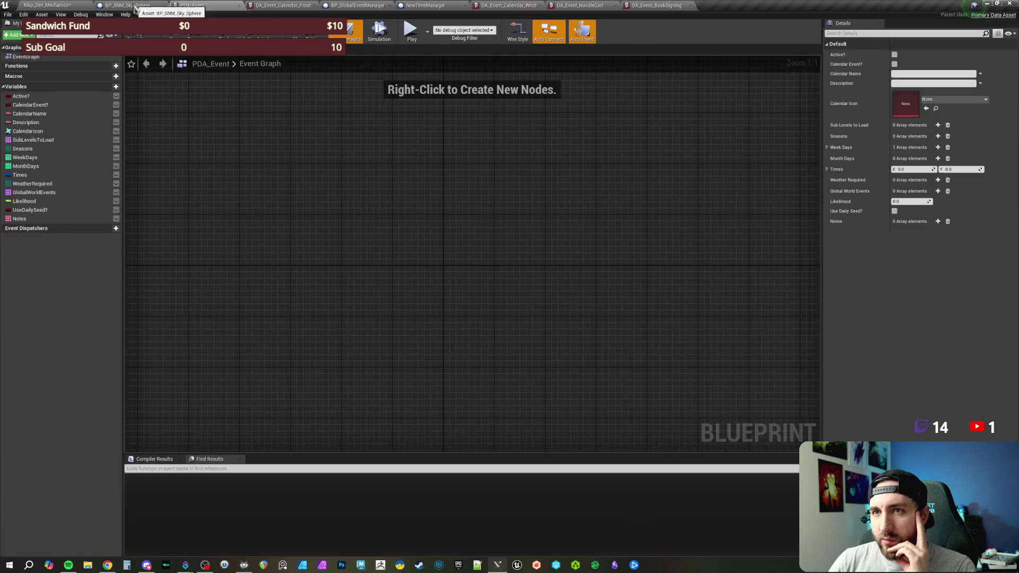
{"action": "left_click", "coordinate": [136, 7]}
{"action": "left_click", "coordinate": [69, 5]}
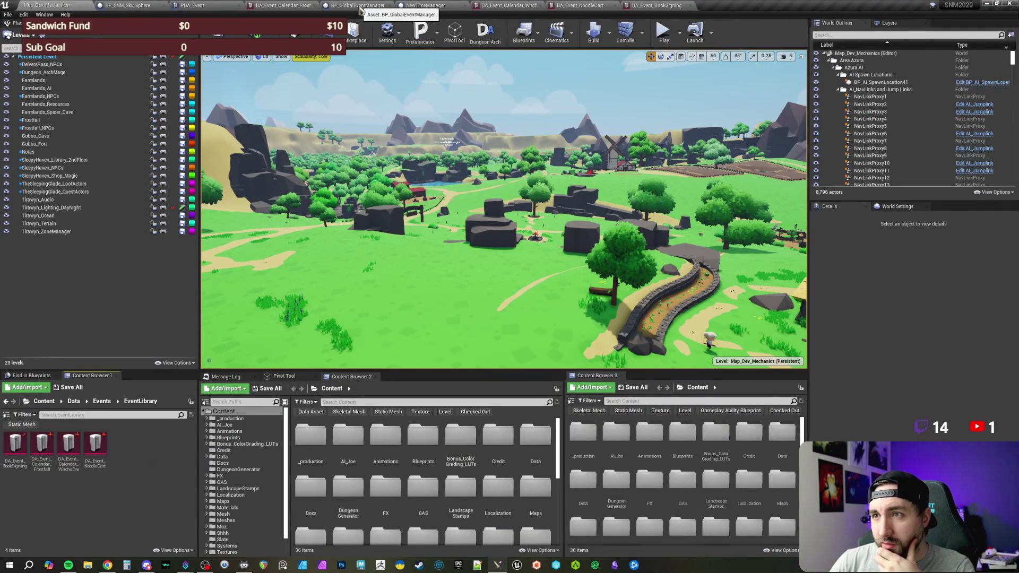
{"action": "left_click", "coordinate": [376, 6]}
{"action": "left_click", "coordinate": [53, 451]}
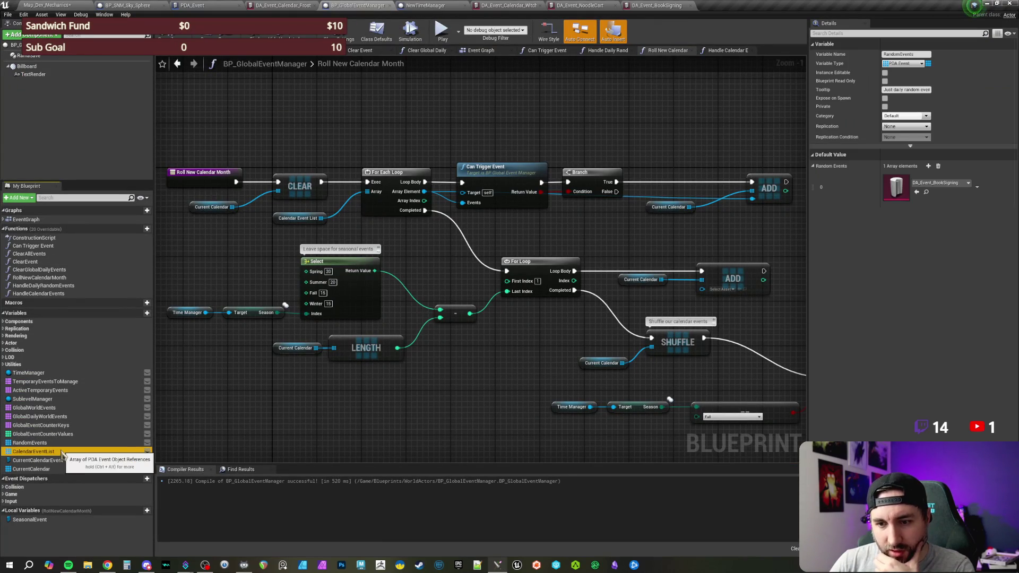
Add DA_Event_NoodleCart as element 1 of CalendarEventList's defaults and compile the blueprint
{"action": "left_click", "coordinate": [32, 442]}
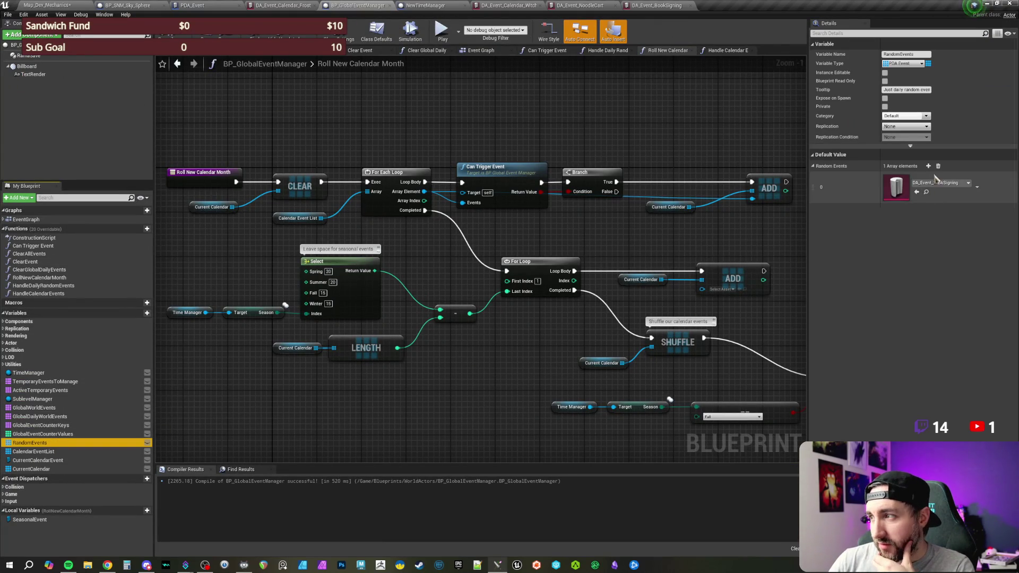
{"action": "left_click", "coordinate": [38, 452]}
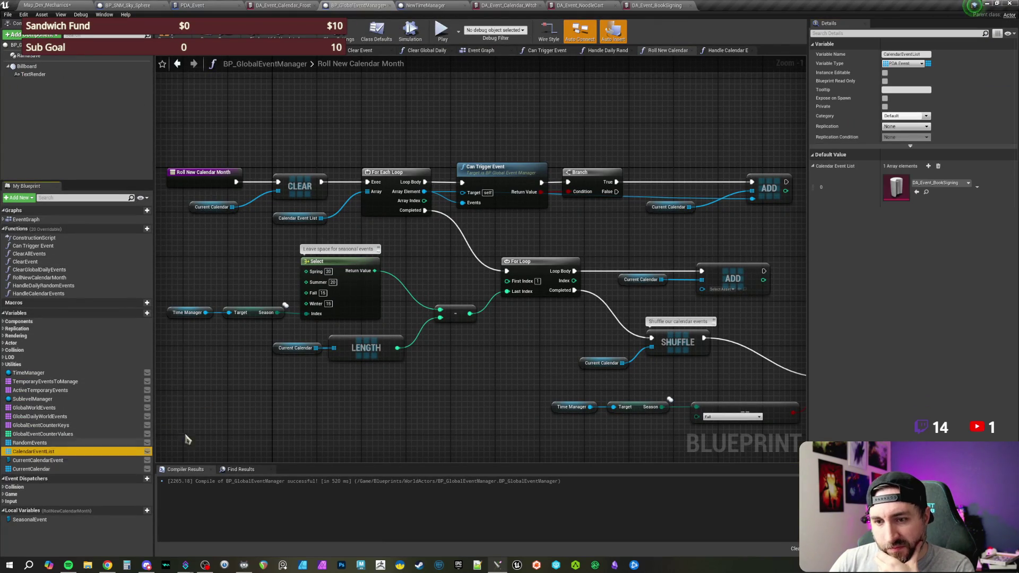
{"action": "left_click", "coordinate": [929, 166]}
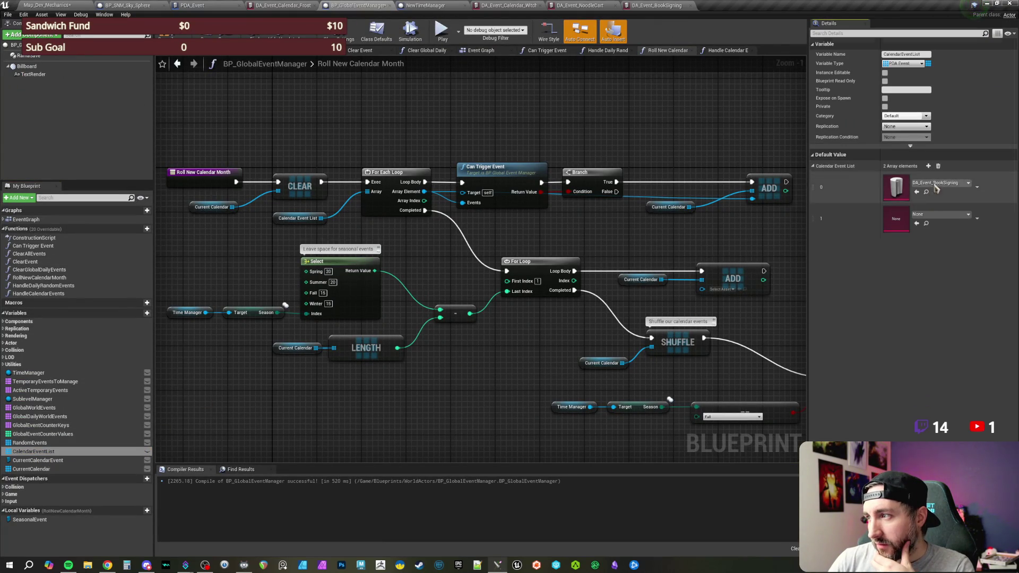
{"action": "left_click", "coordinate": [942, 214]}
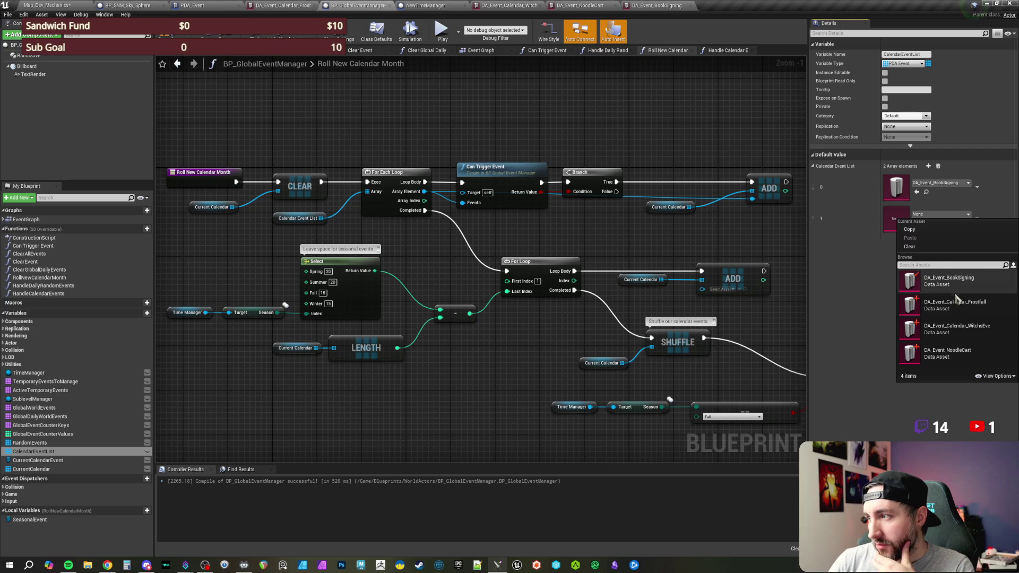
{"action": "left_click", "coordinate": [968, 360]}
{"action": "left_click", "coordinate": [167, 35]}
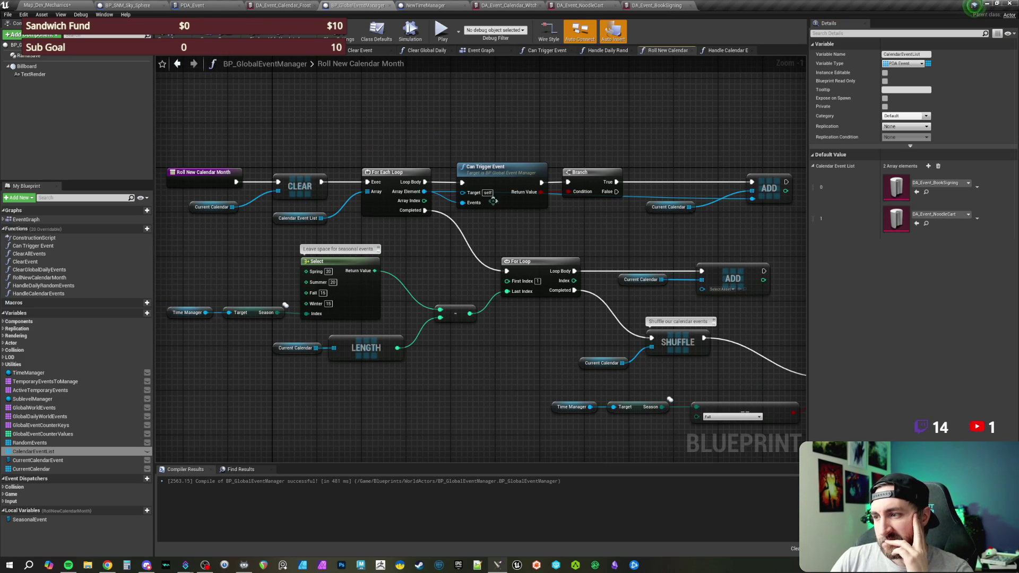
{"action": "left_click_drag", "start_coordinate": [531, 350], "coordinate": [469, 279]}
Survey the Branch, SET, loop, CLEAR and Select nodes, then shift the Roll New Calendar Month node far left
{"action": "left_click_drag", "start_coordinate": [712, 227], "coordinate": [528, 251]}
{"action": "left_click_drag", "start_coordinate": [562, 180], "coordinate": [580, 153]}
{"action": "left_click_drag", "start_coordinate": [533, 200], "coordinate": [635, 191]}
{"action": "left_click_drag", "start_coordinate": [528, 202], "coordinate": [569, 232]}
{"action": "left_click_drag", "start_coordinate": [365, 111], "coordinate": [422, 137]}
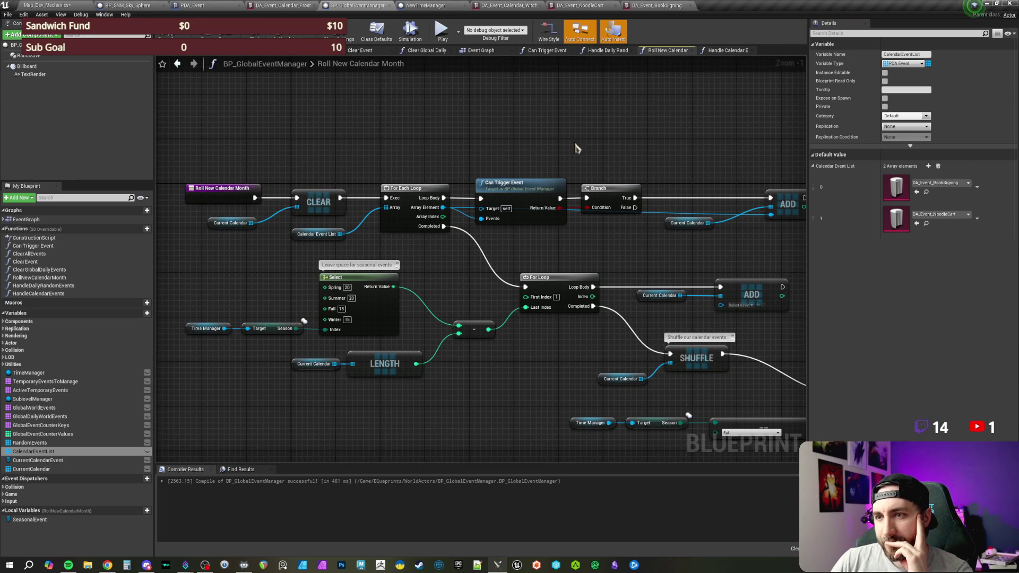
{"action": "left_click_drag", "start_coordinate": [575, 150], "coordinate": [518, 109]}
{"action": "left_click_drag", "start_coordinate": [701, 216], "coordinate": [546, 189]}
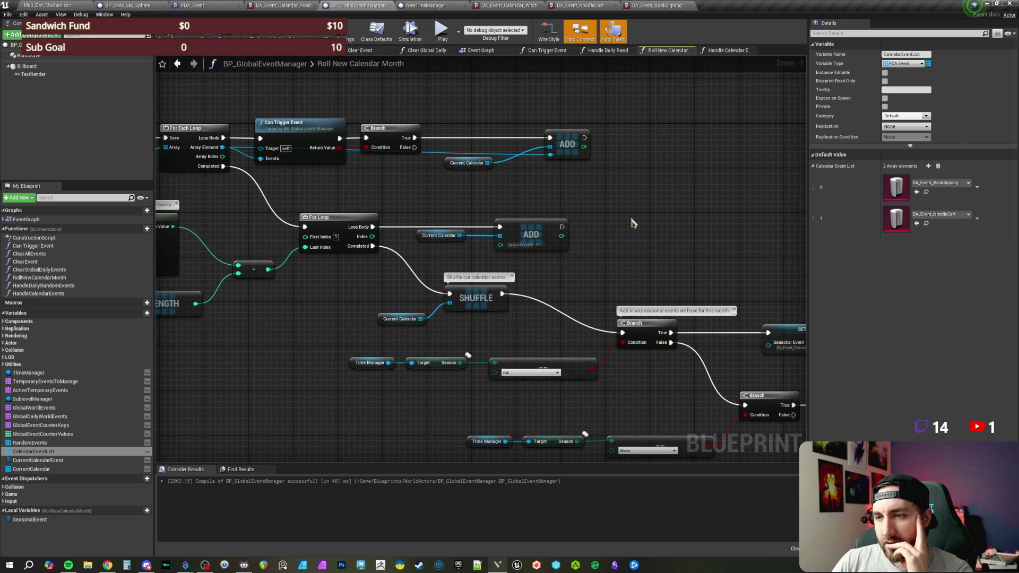
{"action": "mouse_move", "coordinate": [631, 225]}
{"action": "left_mouse_down"}
{"action": "mouse_move", "coordinate": [534, 164]}
{"action": "mouse_move", "coordinate": [444, 137]}
{"action": "left_mouse_up"}
{"action": "left_click_drag", "start_coordinate": [661, 382], "coordinate": [490, 359]}
{"action": "mouse_move", "coordinate": [626, 326]}
{"action": "left_mouse_down"}
{"action": "mouse_move", "coordinate": [567, 318]}
{"action": "mouse_move", "coordinate": [724, 339]}
{"action": "left_mouse_up"}
{"action": "left_click_drag", "start_coordinate": [472, 363], "coordinate": [738, 413]}
{"action": "left_click_drag", "start_coordinate": [552, 403], "coordinate": [738, 413]}
{"action": "left_click_drag", "start_coordinate": [349, 306], "coordinate": [531, 377]}
{"action": "left_click_drag", "start_coordinate": [456, 366], "coordinate": [502, 400]}
{"action": "left_click_drag", "start_coordinate": [414, 295], "coordinate": [423, 345]}
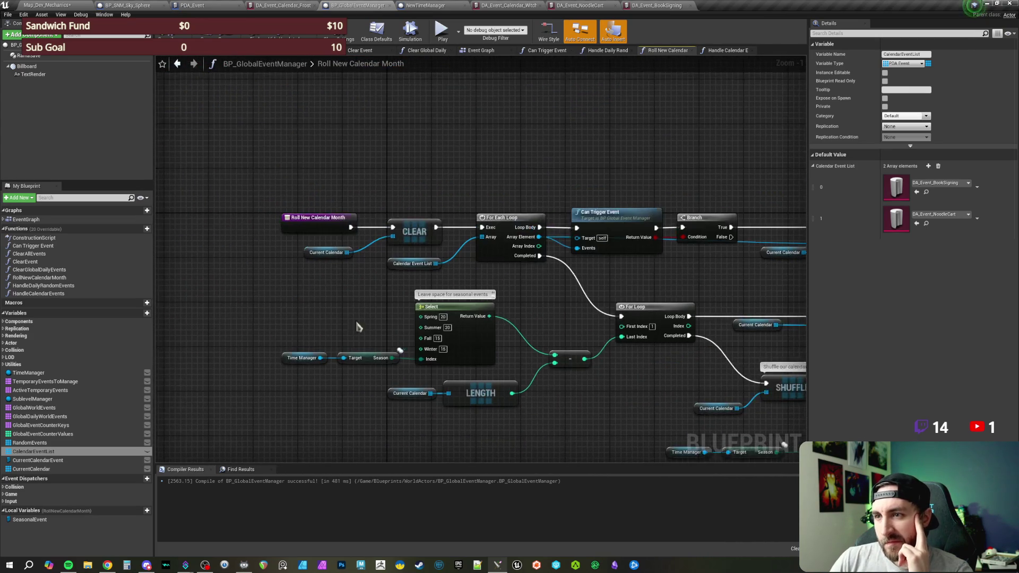
{"action": "left_click_drag", "start_coordinate": [320, 310], "coordinate": [569, 338]}
{"action": "mouse_move", "coordinate": [555, 253]}
{"action": "left_mouse_down"}
{"action": "mouse_move", "coordinate": [265, 253]}
{"action": "mouse_move", "coordinate": [352, 248]}
{"action": "left_mouse_up"}
Add a Sequence after the entry and run a For Each Loop over a copied Current Calendar from Then 1
{"action": "type", "text": "sequence"}
{"action": "key", "text": "Return"}
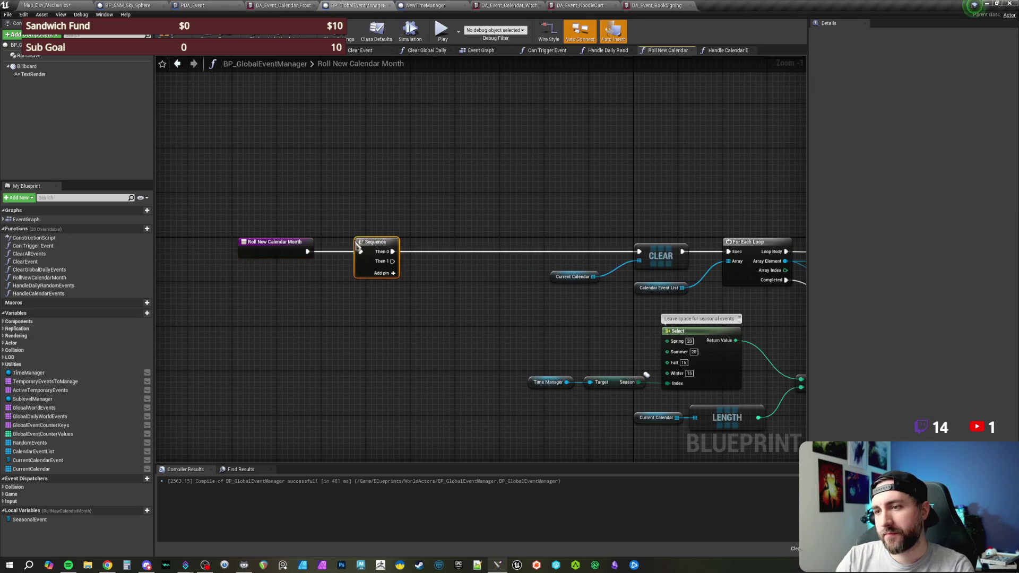
{"action": "left_click_drag", "start_coordinate": [410, 300], "coordinate": [344, 273]}
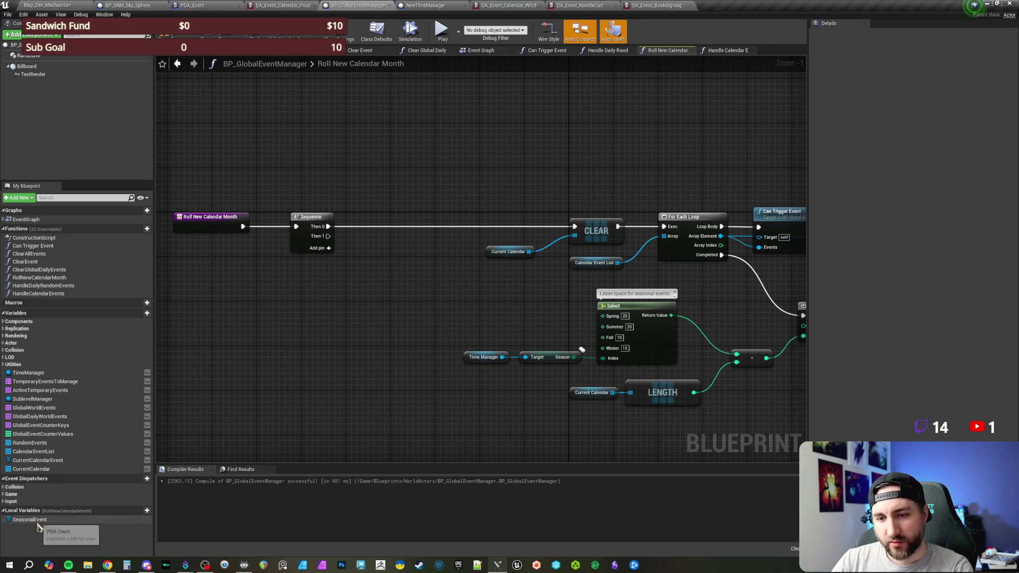
{"action": "left_click", "coordinate": [491, 236]}
{"action": "key", "text": "ctrl+c"}
{"action": "key", "text": "ctrl+v"}
{"action": "left_click_drag", "start_coordinate": [204, 341], "coordinate": [252, 317]}
{"action": "type", "text": "for each"}
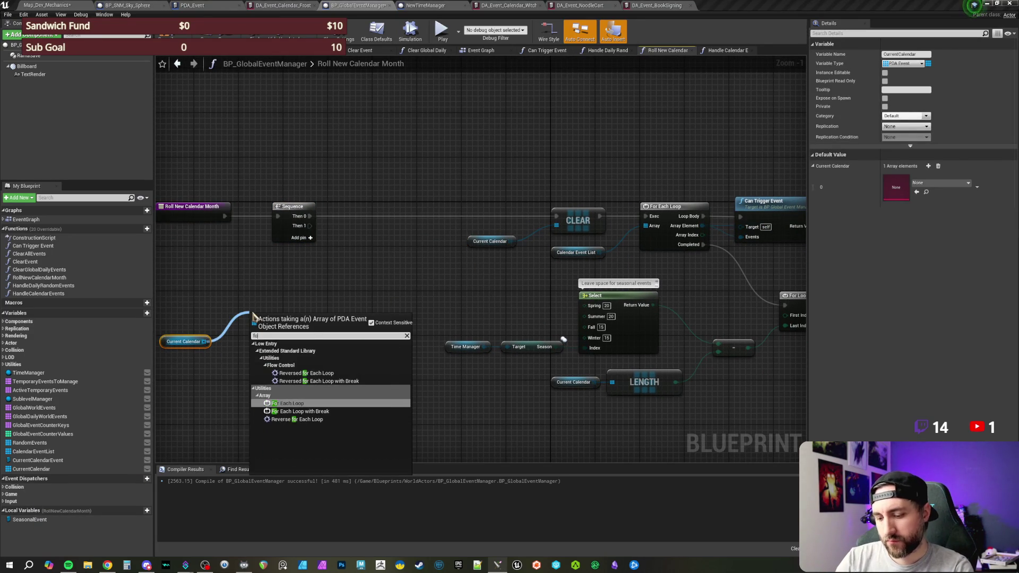
{"action": "key", "text": "Return"}
{"action": "mouse_move", "coordinate": [309, 226]}
{"action": "left_mouse_down"}
{"action": "mouse_move", "coordinate": [321, 241]}
{"action": "mouse_move", "coordinate": [256, 327]}
{"action": "mouse_move", "coordinate": [263, 323]}
{"action": "left_mouse_up"}
{"action": "mouse_move", "coordinate": [160, 308]}
{"action": "left_mouse_down"}
{"action": "mouse_move", "coordinate": [332, 371]}
{"action": "mouse_move", "coordinate": [334, 337]}
{"action": "mouse_move", "coordinate": [497, 278]}
{"action": "mouse_move", "coordinate": [395, 369]}
{"action": "left_mouse_up"}
Add a Print String in the loop body fed by an Append of 'Day' and the loop index plus one
{"action": "left_click", "coordinate": [335, 342]}
{"action": "type", "text": "print"}
{"action": "key", "text": "Return"}
{"action": "type", "text": "appen"}
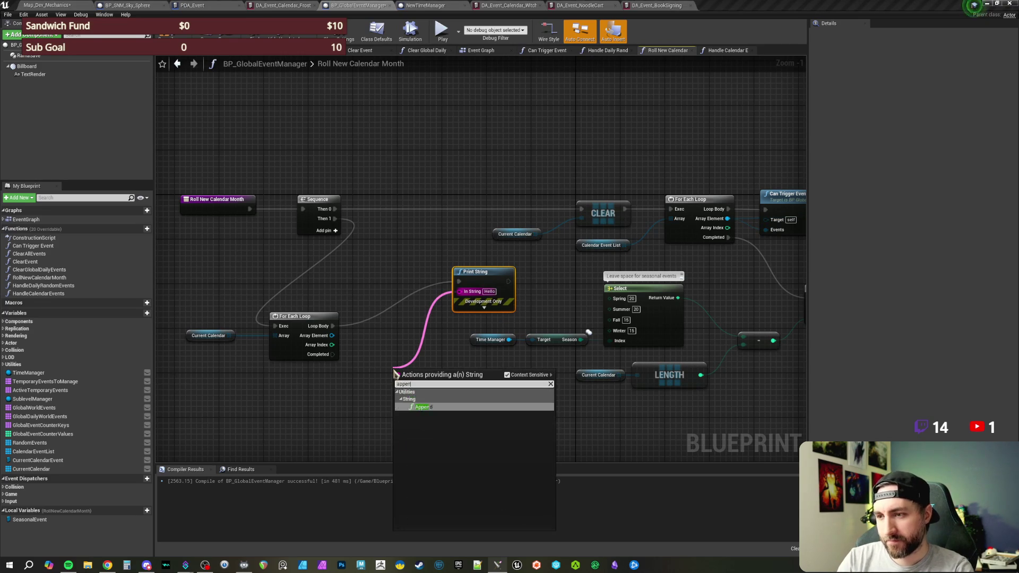
{"action": "key", "text": "Return"}
{"action": "left_click", "coordinate": [421, 365]}
{"action": "type", "text": "Dayy"}
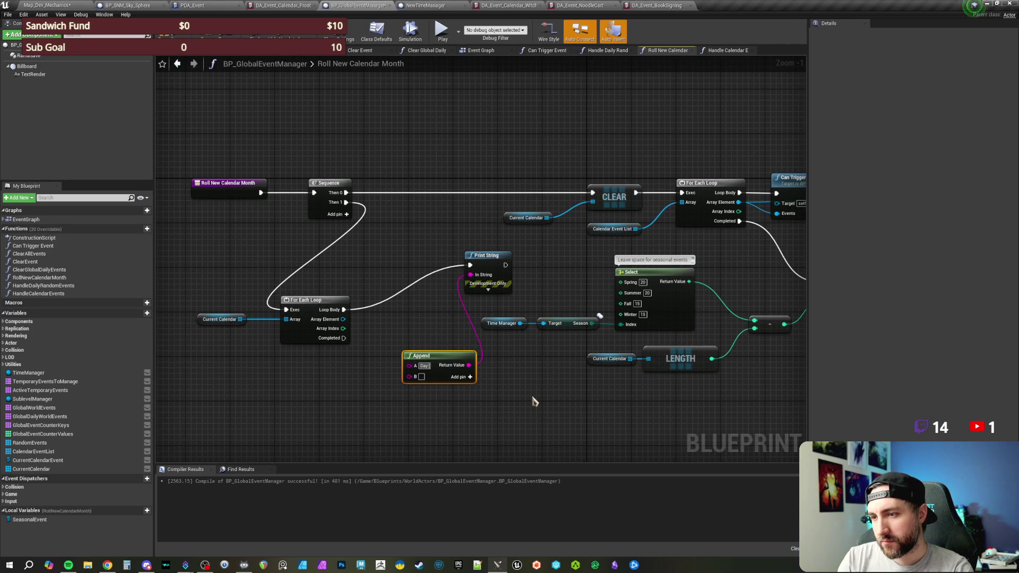
{"action": "left_click", "coordinate": [470, 377]}
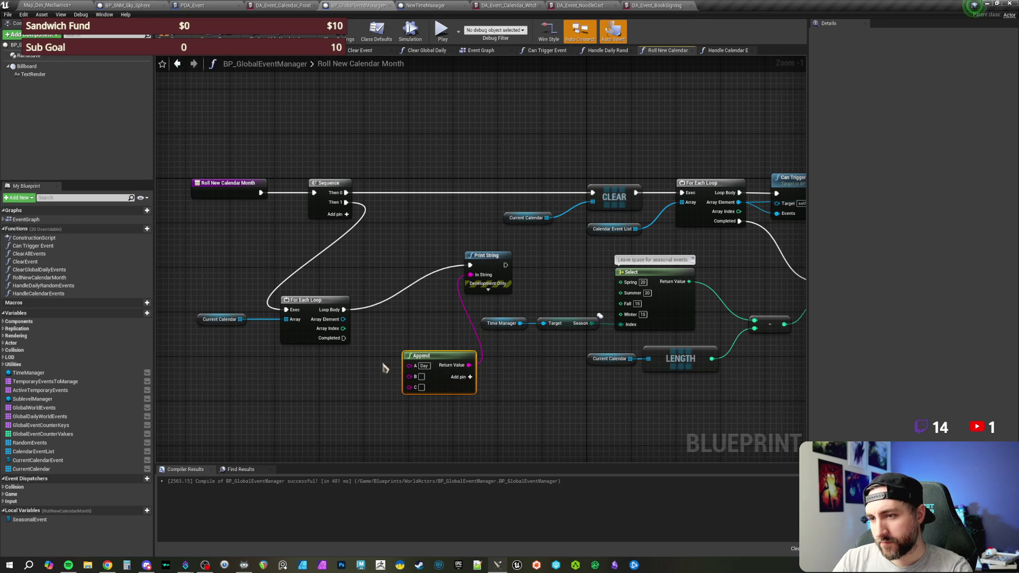
{"action": "mouse_move", "coordinate": [343, 330]}
{"action": "left_mouse_down"}
{"action": "mouse_move", "coordinate": [409, 376]}
{"action": "mouse_move", "coordinate": [301, 392]}
{"action": "left_mouse_up"}
{"action": "left_click_drag", "start_coordinate": [344, 329], "coordinate": [323, 371]}
{"action": "key", "text": "Escape"}
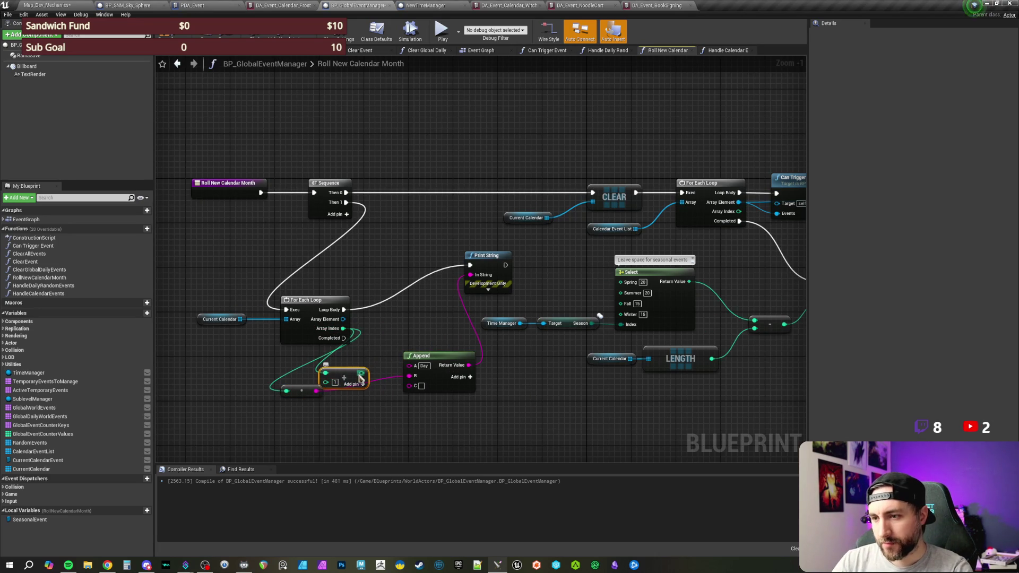
{"action": "mouse_move", "coordinate": [345, 374]}
{"action": "left_mouse_down"}
{"action": "mouse_move", "coordinate": [255, 378]}
{"action": "mouse_move", "coordinate": [325, 372]}
{"action": "left_mouse_up"}
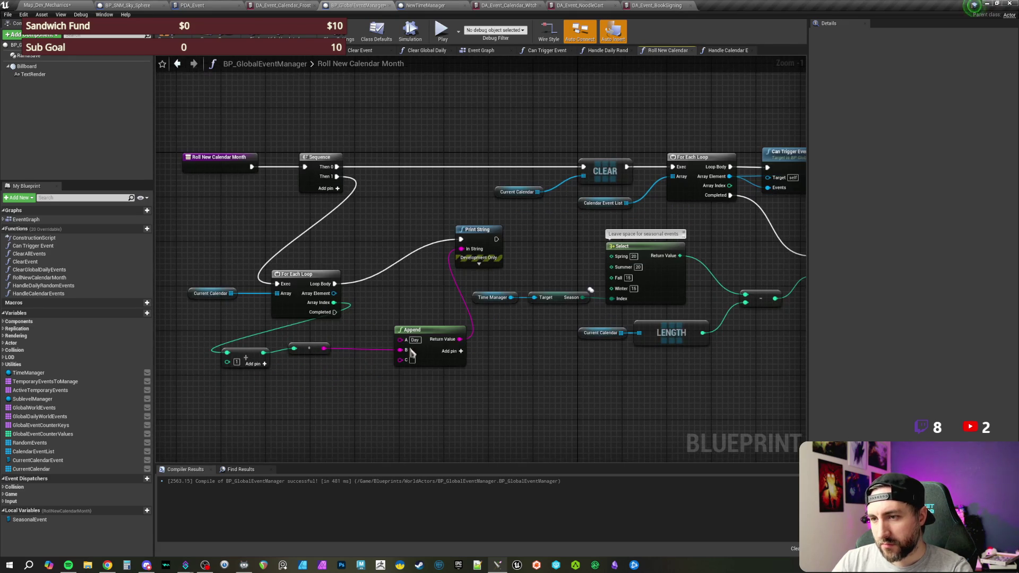
Finish the Append with 'Event:' and each event's display name, then compile with F7
{"action": "left_click", "coordinate": [412, 361]}
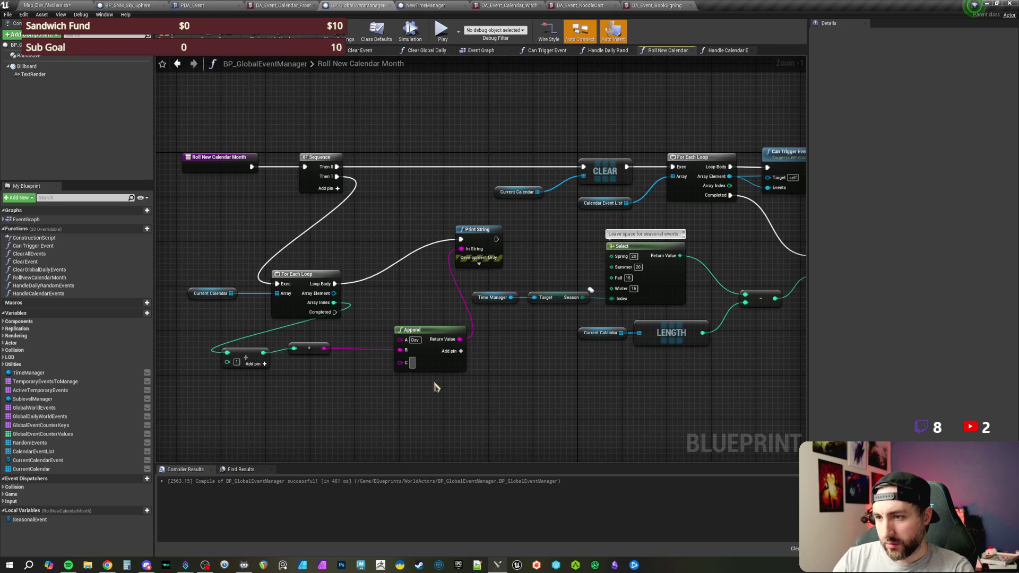
{"action": "type", "text": "Event:"}
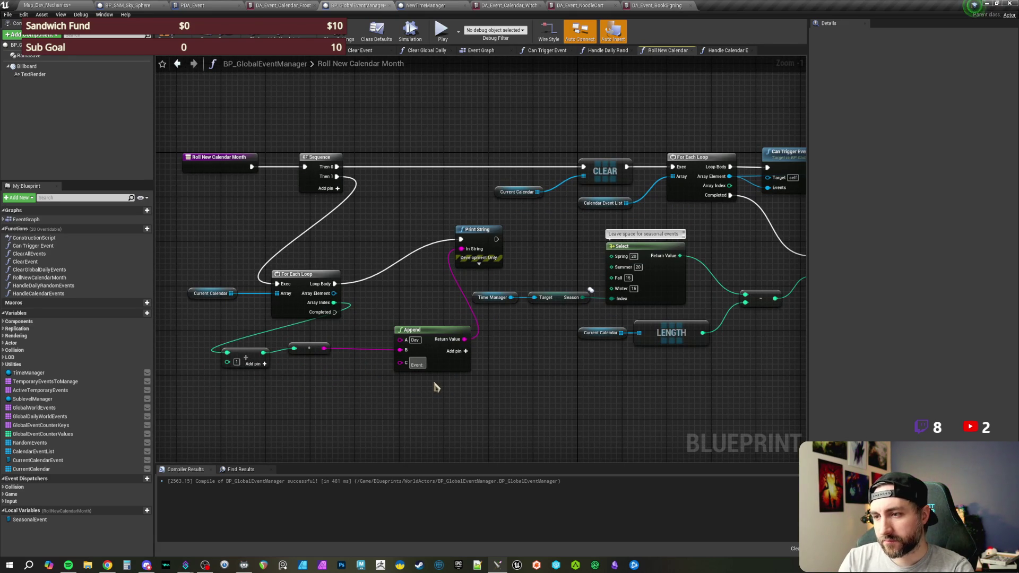
{"action": "left_click", "coordinate": [466, 351]}
{"action": "left_click_drag", "start_coordinate": [402, 376], "coordinate": [334, 293]}
{"action": "left_click_drag", "start_coordinate": [456, 311], "coordinate": [393, 335]}
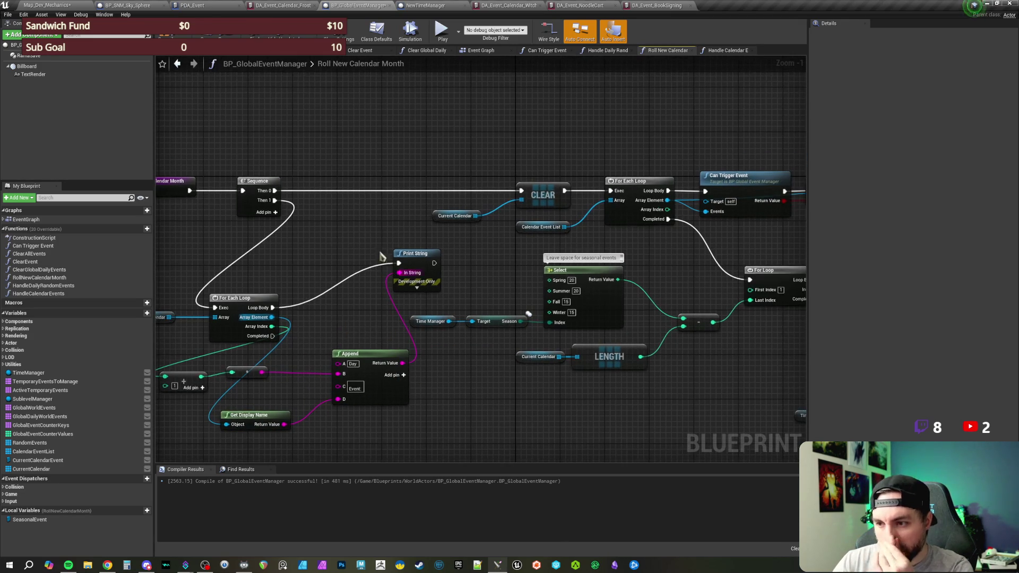
{"action": "key", "text": "F7"}
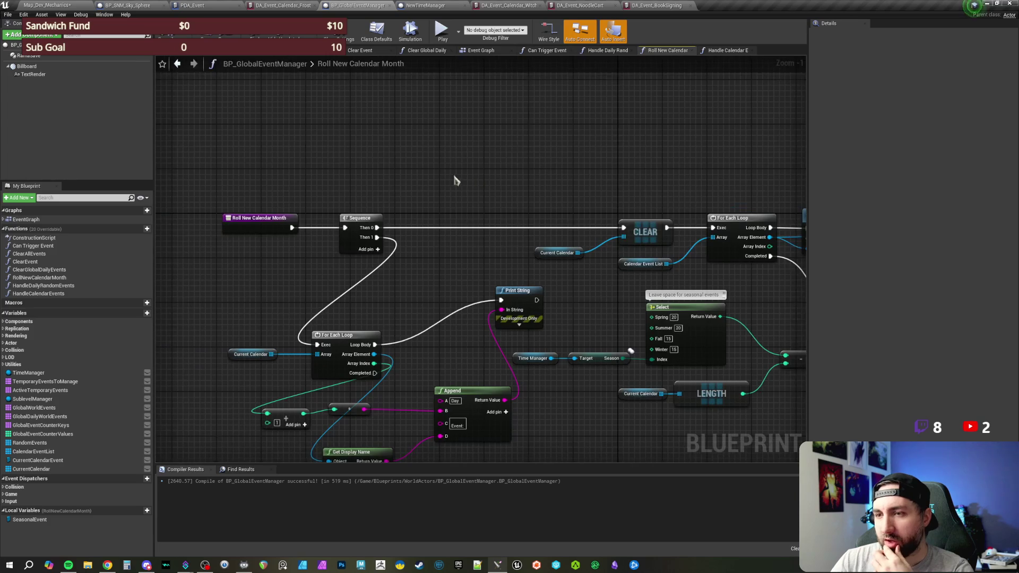
{"action": "left_click", "coordinate": [255, 215]}
{"action": "left_click", "coordinate": [461, 171]}
{"action": "scroll", "coordinate": [461, 171], "scroll_direction": "down", "scroll_amount": 1}
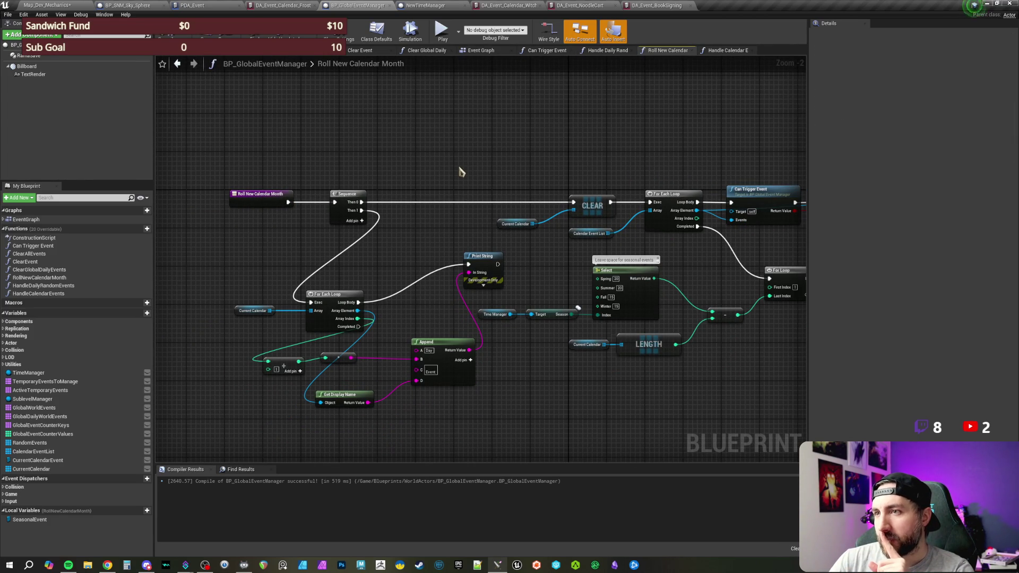
{"action": "left_click_drag", "start_coordinate": [245, 172], "coordinate": [307, 234]}
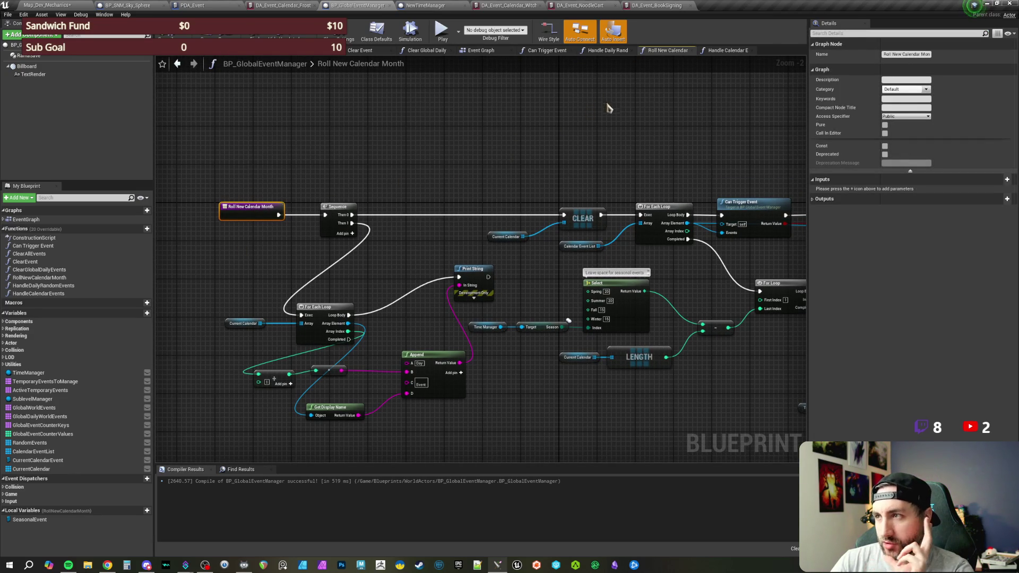
{"action": "left_click_drag", "start_coordinate": [579, 139], "coordinate": [574, 126]}
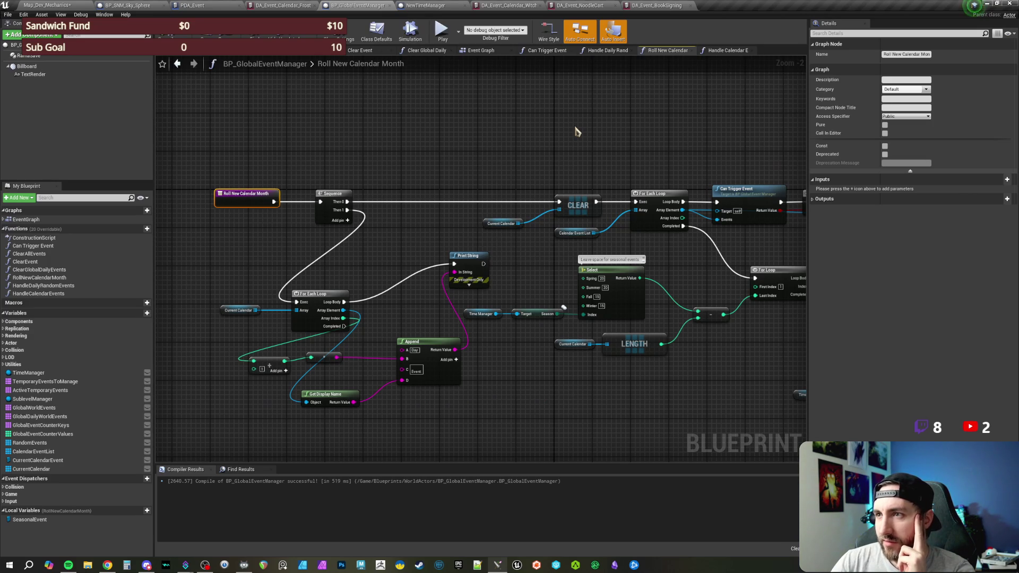
{"action": "left_click_drag", "start_coordinate": [569, 109], "coordinate": [573, 111]}
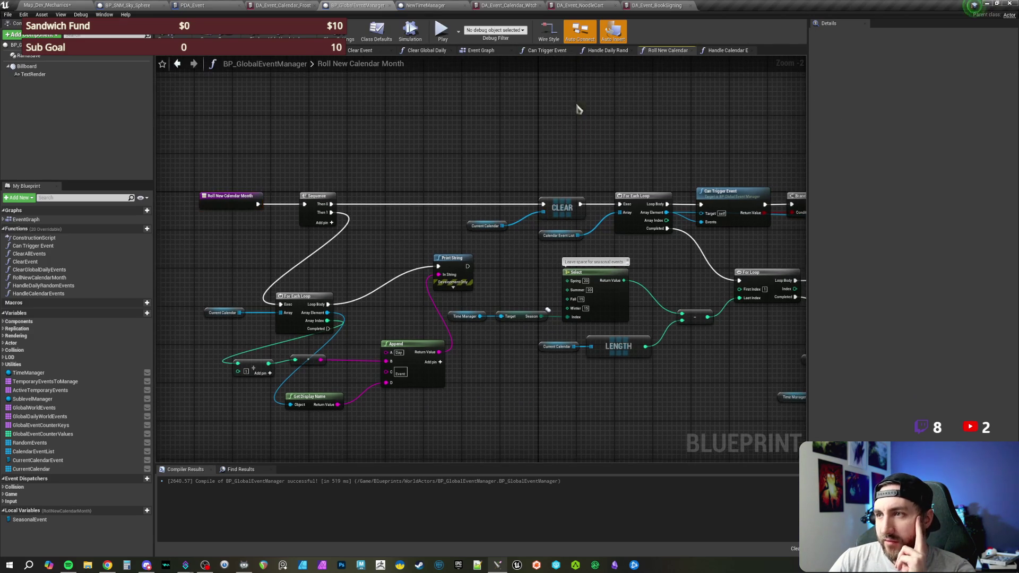
Return to the Map_Dev_Mechanics editor and open the ChatWindow widget blueprint from the Content Browser
{"action": "left_click", "coordinate": [68, 7]}
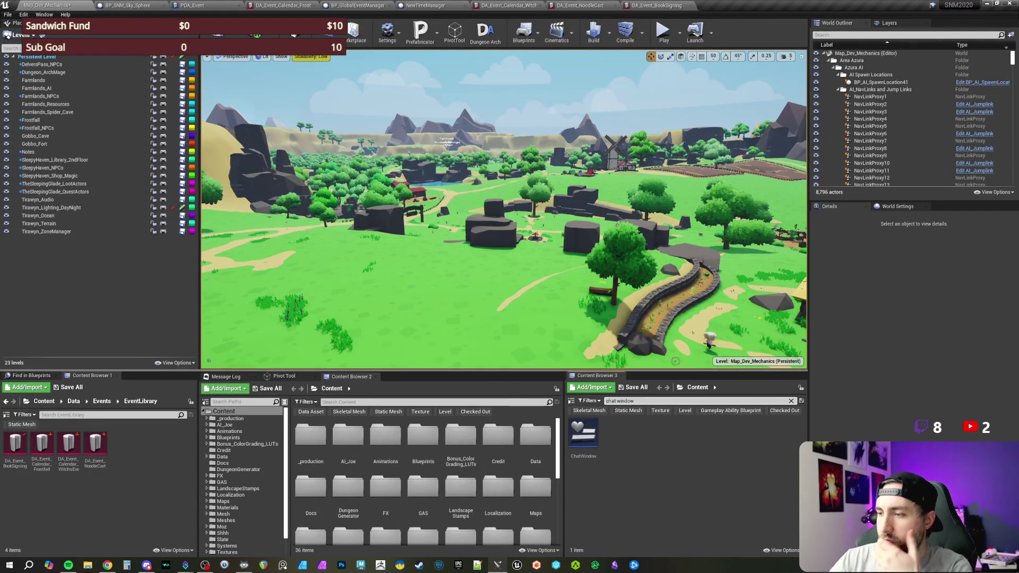
{"action": "double_click", "coordinate": [590, 441]}
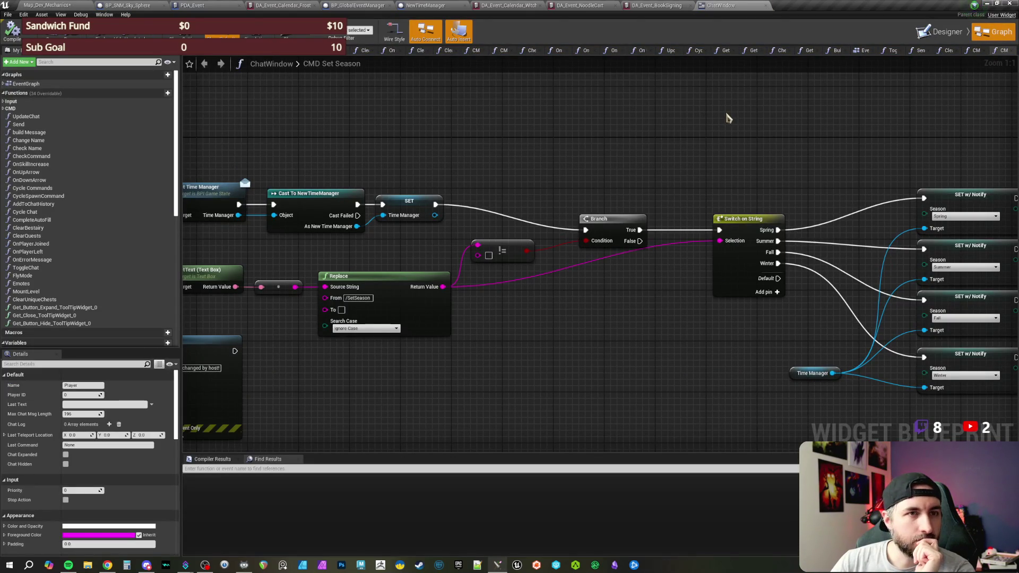
Shift the season switch and setters right and insert a Sequence node off the Branch's True output
{"action": "left_click_drag", "start_coordinate": [592, 182], "coordinate": [539, 173]}
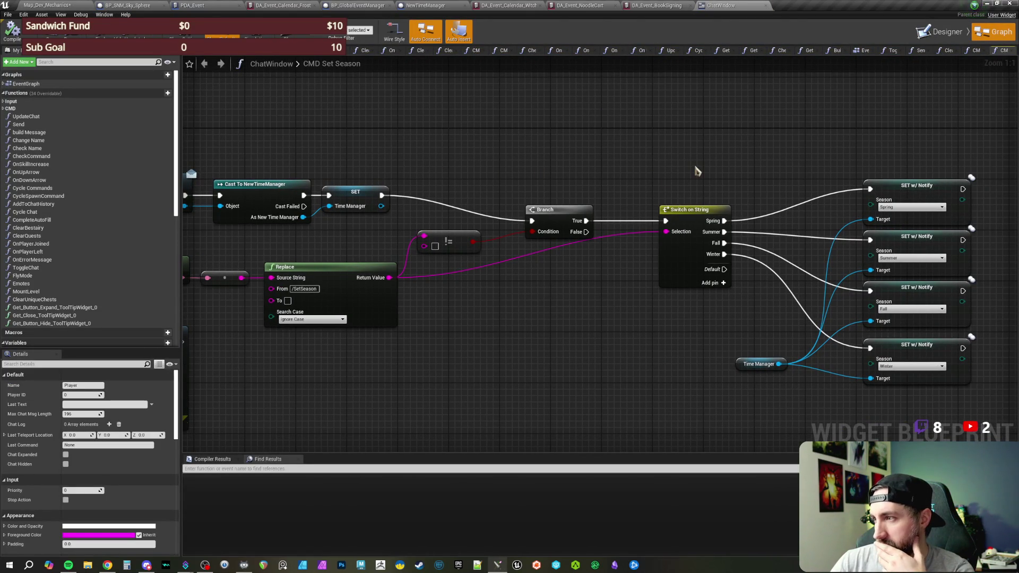
{"action": "mouse_move", "coordinate": [708, 166]}
{"action": "left_mouse_down"}
{"action": "mouse_move", "coordinate": [648, 154]}
{"action": "mouse_move", "coordinate": [584, 163]}
{"action": "mouse_move", "coordinate": [674, 137]}
{"action": "left_mouse_up"}
{"action": "mouse_move", "coordinate": [587, 128]}
{"action": "left_mouse_down"}
{"action": "mouse_move", "coordinate": [723, 276]}
{"action": "mouse_move", "coordinate": [855, 378]}
{"action": "left_mouse_up"}
{"action": "left_click_drag", "start_coordinate": [591, 216], "coordinate": [731, 216]}
{"action": "left_click_drag", "start_coordinate": [483, 186], "coordinate": [518, 177]}
{"action": "type", "text": "seq"}
{"action": "key", "text": "Return"}
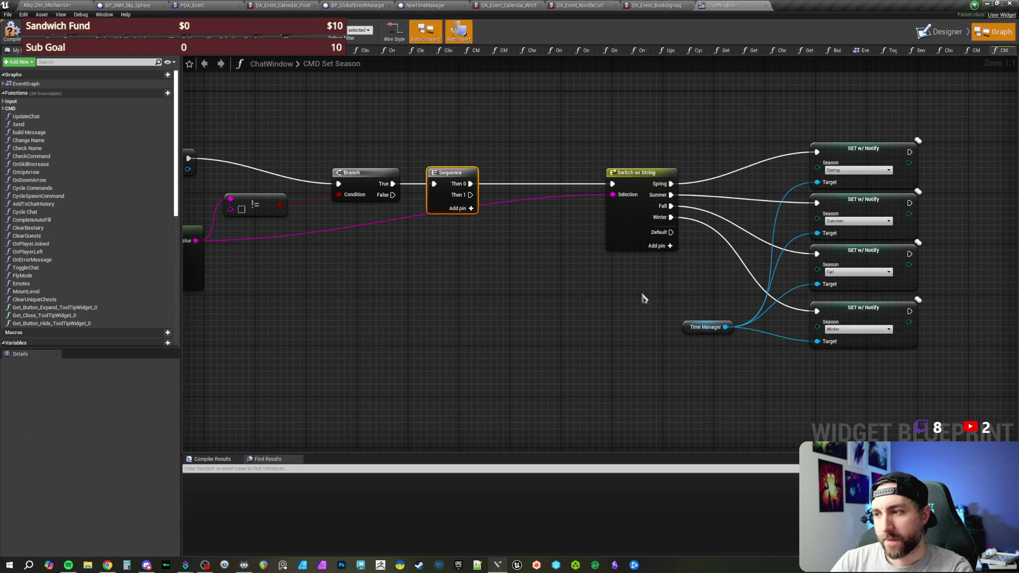
Discard a duplicated Time Manager reference and add a Get Global Event Manager node instead
{"action": "left_click", "coordinate": [444, 331]}
{"action": "left_click_drag", "start_coordinate": [642, 301], "coordinate": [695, 342]}
{"action": "key", "text": "ctrl+c"}
{"action": "key", "text": "ctrl+v"}
{"action": "left_click_drag", "start_coordinate": [465, 340], "coordinate": [505, 323]}
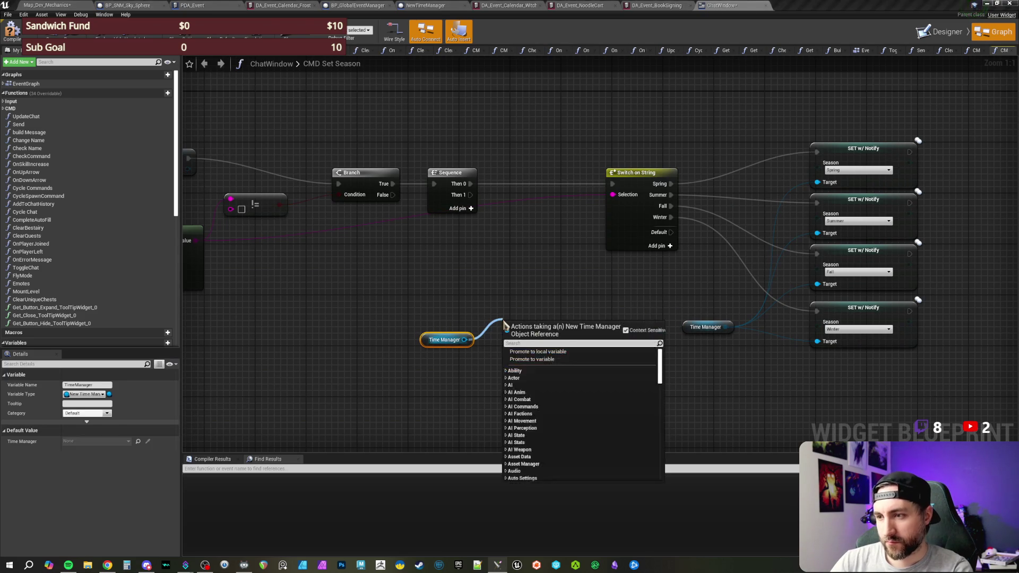
{"action": "type", "text": "roll calen"}
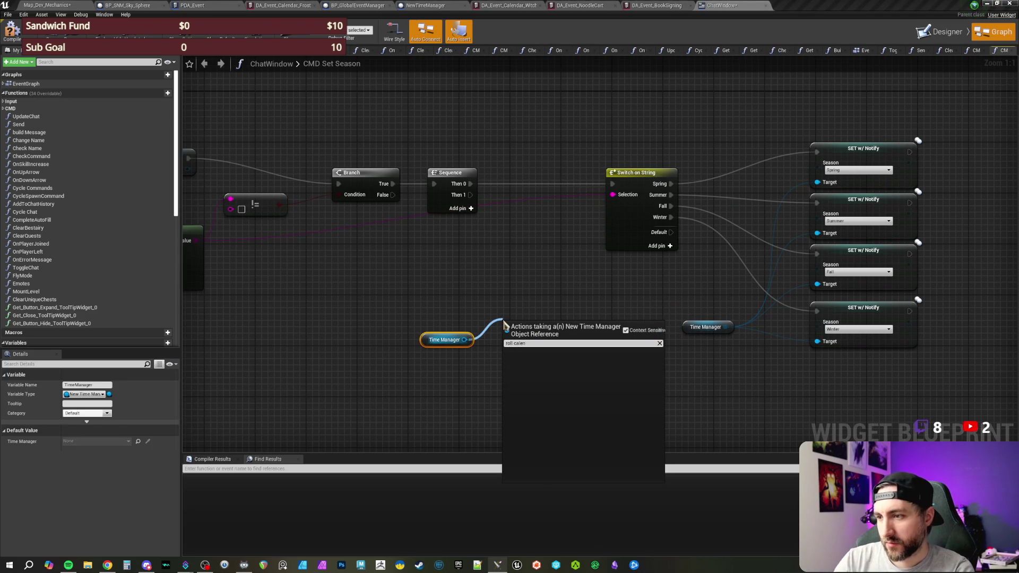
{"action": "left_click", "coordinate": [471, 297]}
{"action": "left_click", "coordinate": [444, 340]}
{"action": "key", "text": "Delete"}
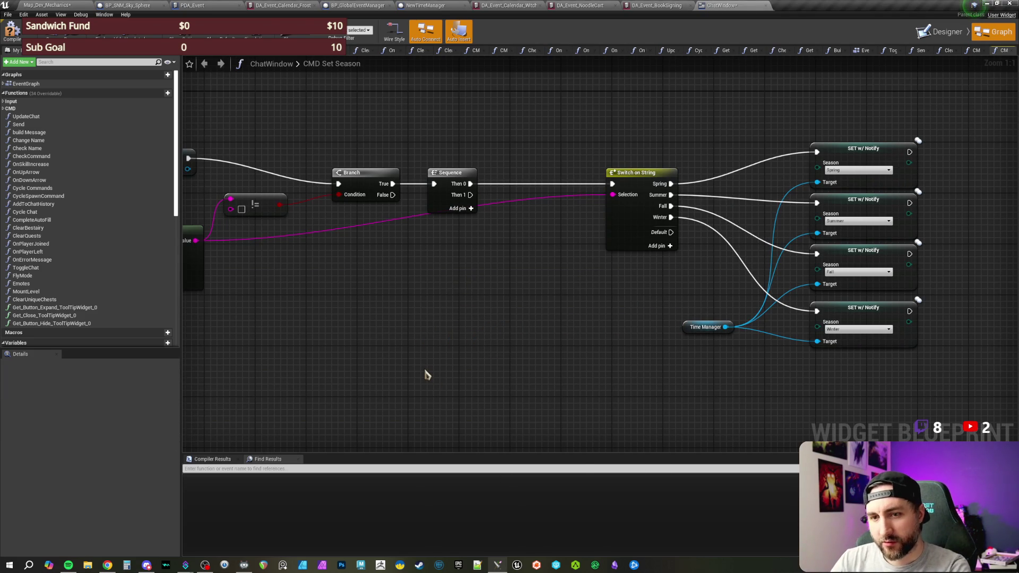
{"action": "right_click", "coordinate": [428, 374]}
{"action": "type", "text": "get global event ma"}
{"action": "key", "text": "Return"}
Call Roll New Calendar Month on the Global Event Manager from Sequence Then 1, targeting Get Game State
{"action": "mouse_move", "coordinate": [494, 361]}
{"action": "left_mouse_down"}
{"action": "mouse_move", "coordinate": [488, 355]}
{"action": "mouse_move", "coordinate": [554, 383]}
{"action": "left_mouse_up"}
{"action": "type", "text": "season"}
{"action": "key", "text": "Escape"}
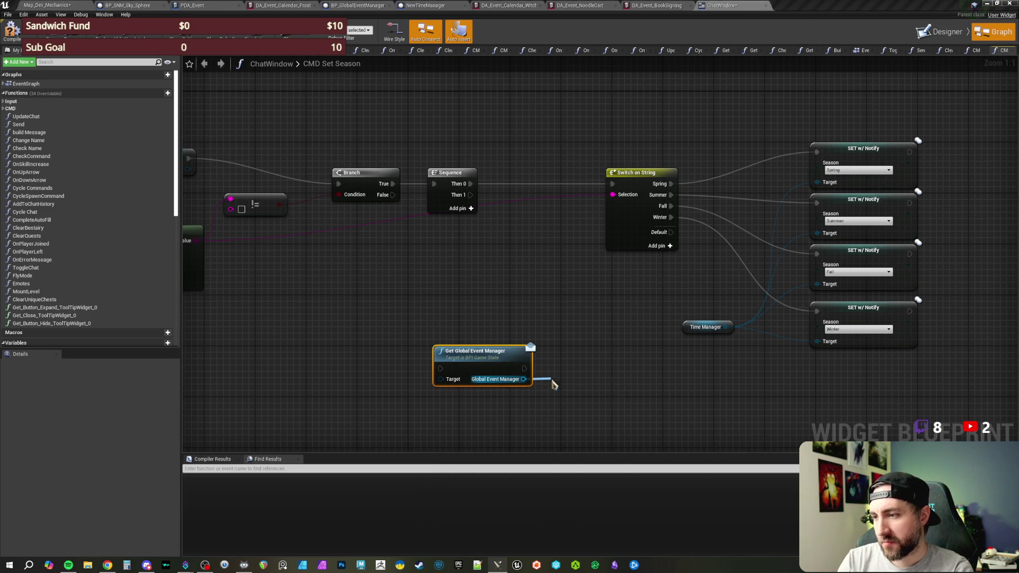
{"action": "left_click_drag", "start_coordinate": [578, 389], "coordinate": [577, 359]}
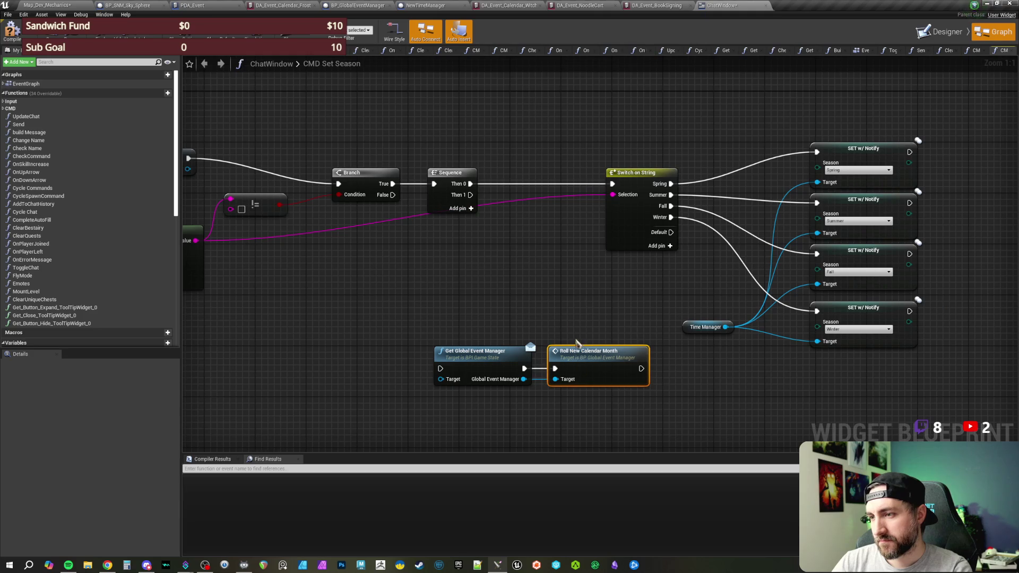
{"action": "mouse_move", "coordinate": [471, 195]}
{"action": "left_mouse_down"}
{"action": "mouse_move", "coordinate": [441, 366]}
{"action": "mouse_move", "coordinate": [425, 383]}
{"action": "mouse_move", "coordinate": [406, 363]}
{"action": "left_mouse_up"}
{"action": "type", "text": "get game state"}
{"action": "key", "text": "Return"}
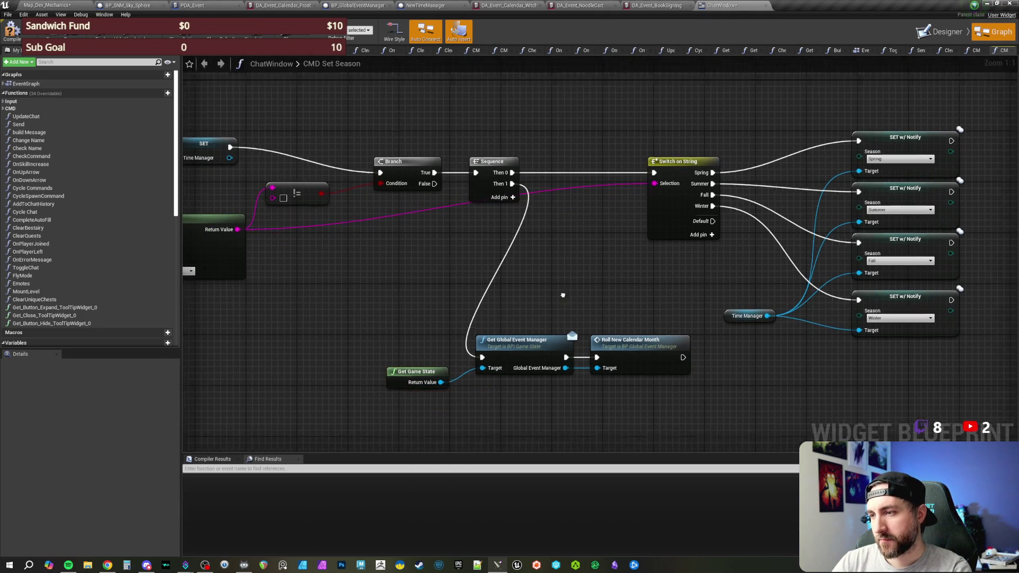
Comment the three calendar nodes 'Rolls new calendar events (mostly for testing)', then compile and save ChatWindow
{"action": "left_click_drag", "start_coordinate": [375, 293], "coordinate": [609, 392]}
{"action": "left_click_drag", "start_coordinate": [602, 326], "coordinate": [613, 345]}
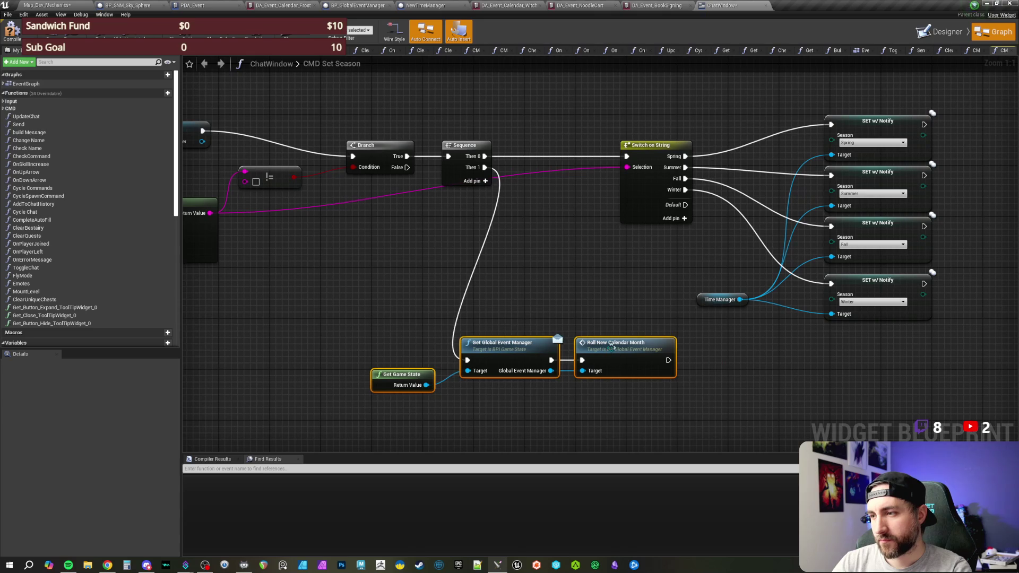
{"action": "type", "text": "cRo"}
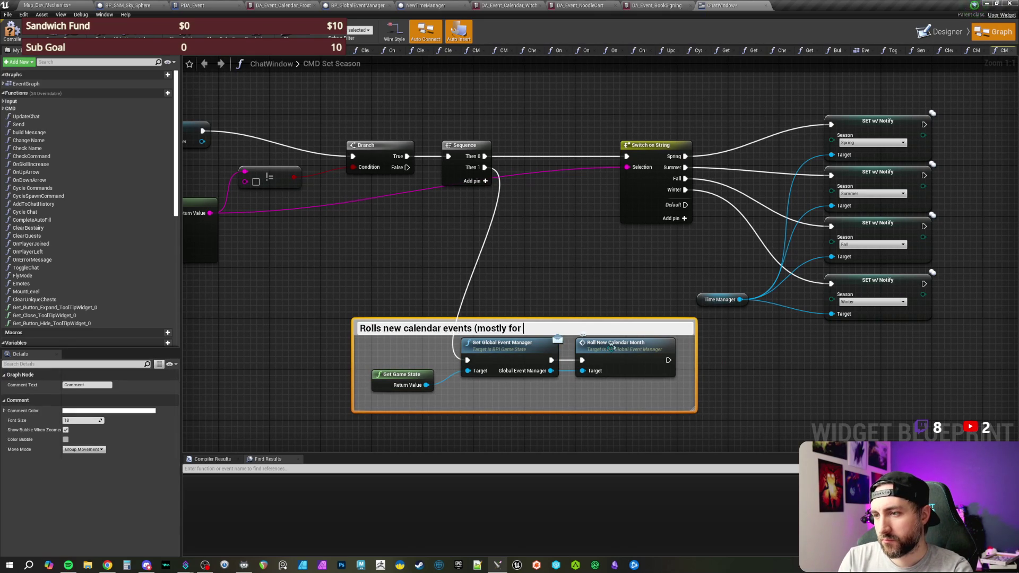
{"action": "key", "text": "Return"}
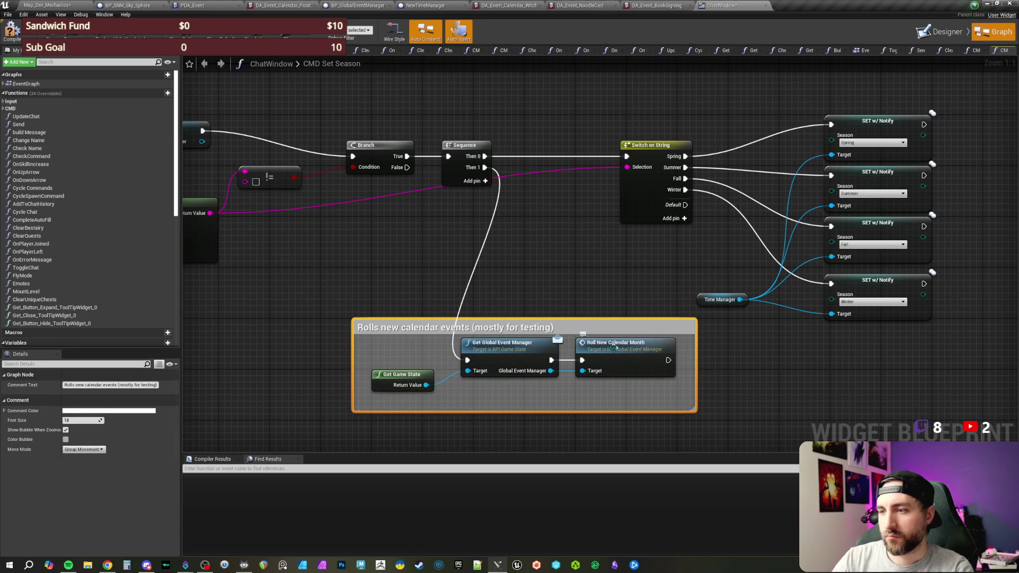
{"action": "left_click", "coordinate": [12, 29]}
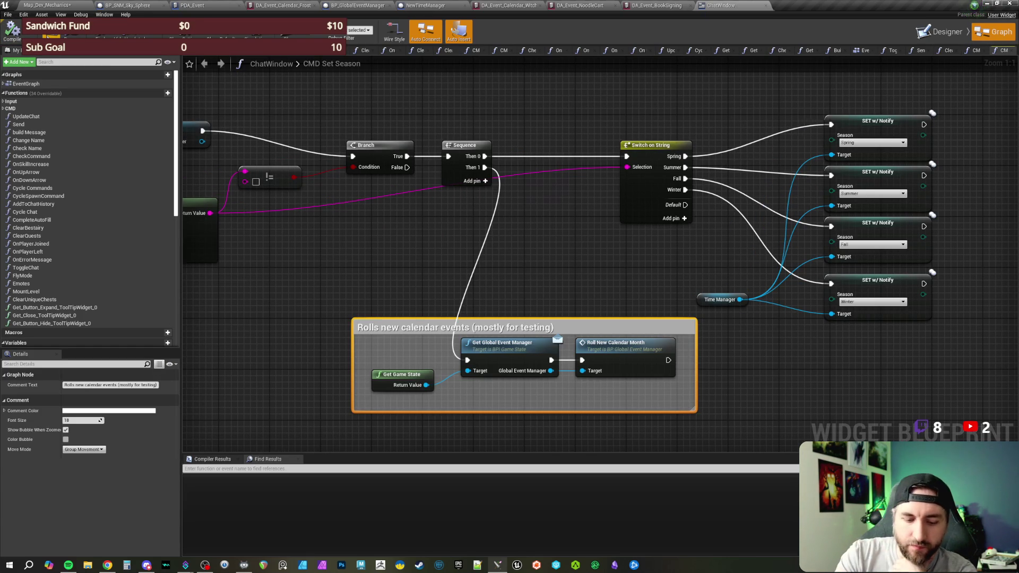
{"action": "left_click", "coordinate": [48, 32]}
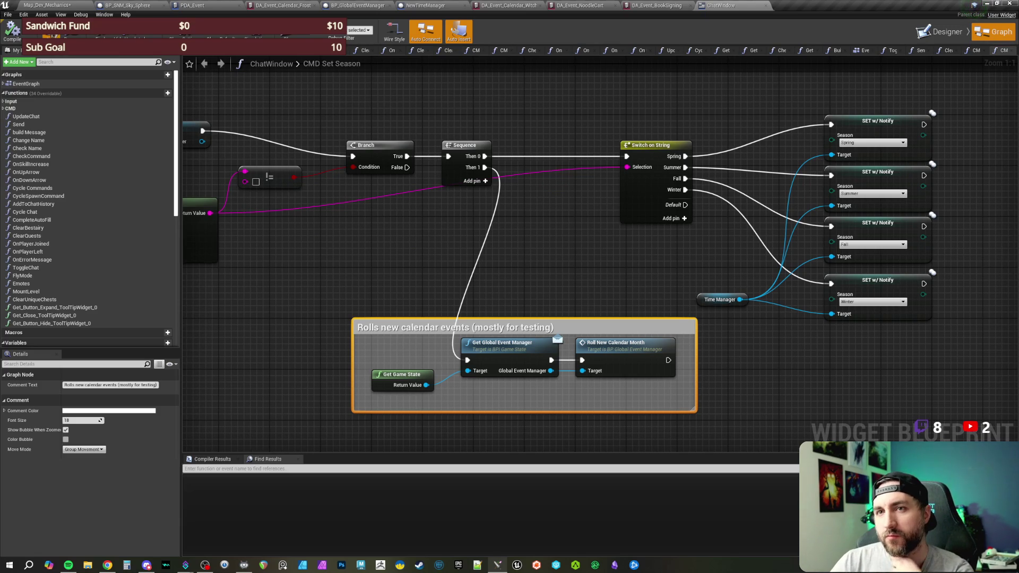
Back in Map_Dev_Mechanics, filter the World Outliner with 'time' to locate the NewTimeManager actor
{"action": "left_click", "coordinate": [51, 6]}
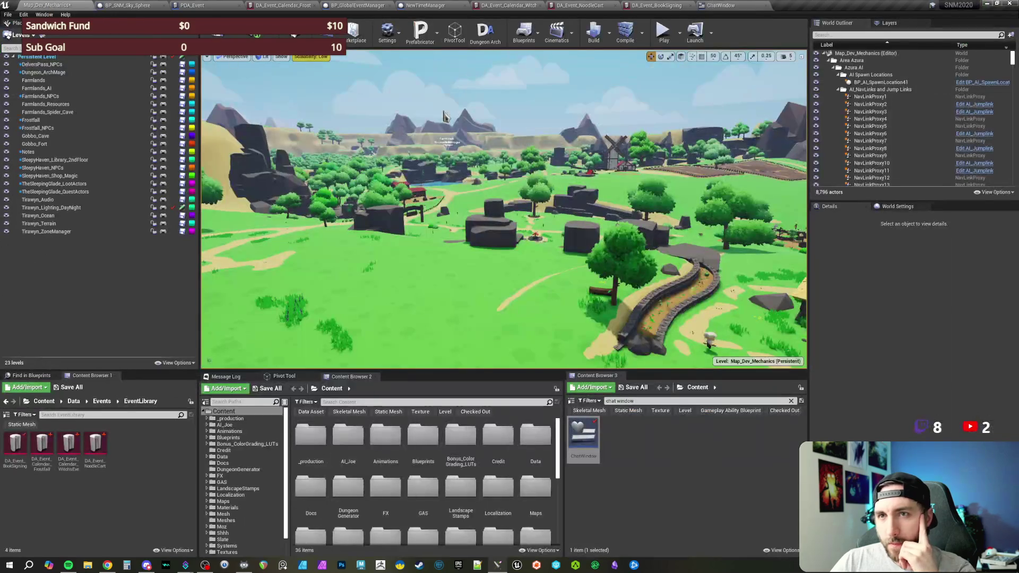
{"action": "key", "text": "w"}
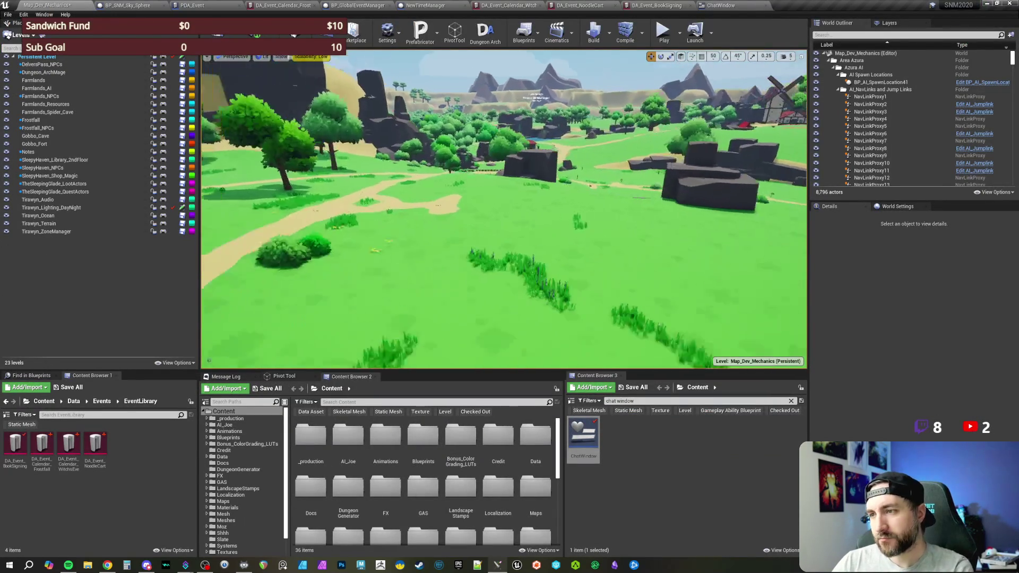
{"action": "left_click", "coordinate": [7, 15]}
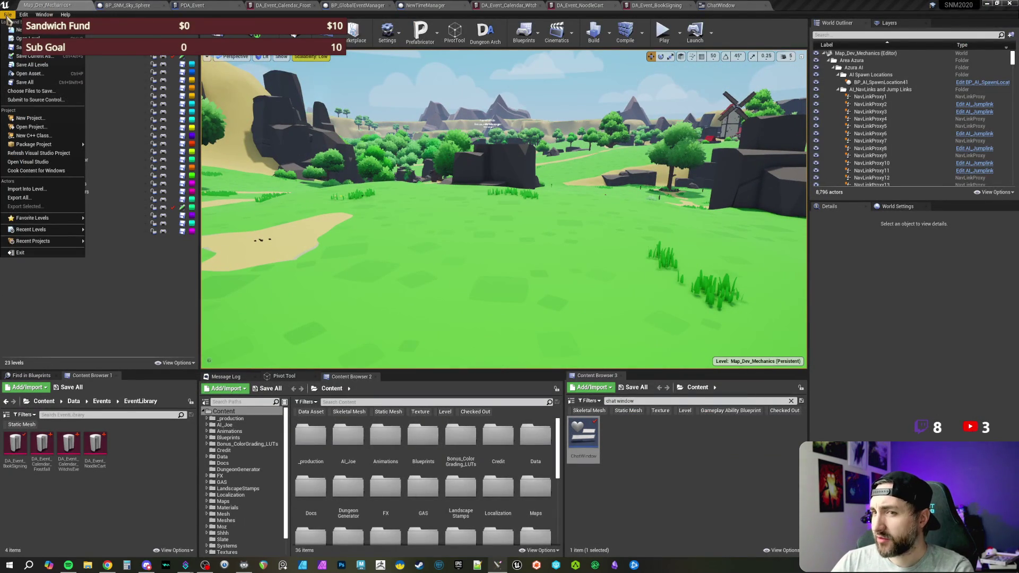
{"action": "left_click", "coordinate": [7, 16]}
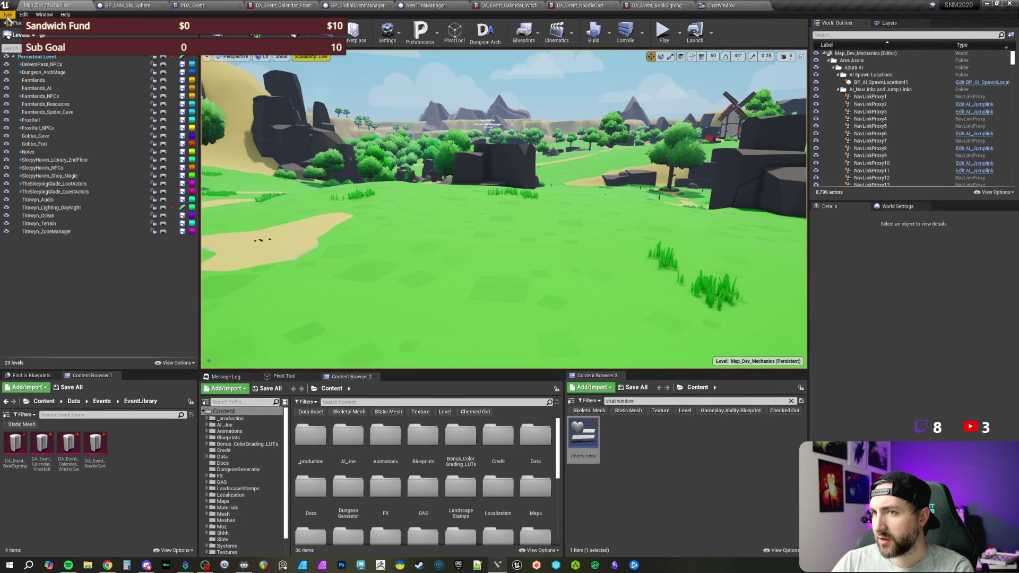
{"action": "type", "text": "global"}
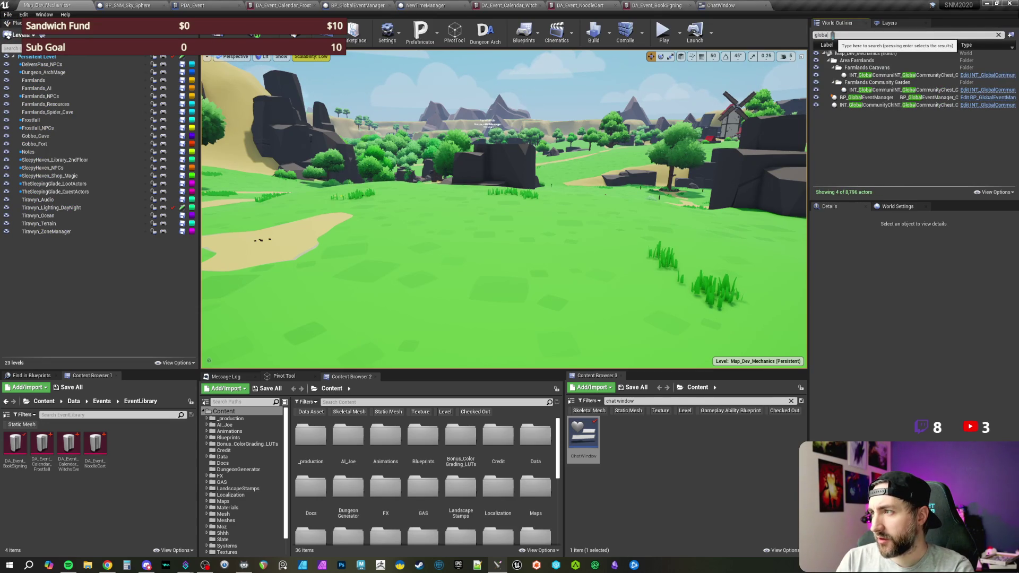
{"action": "key", "text": "ctrl+a"}
{"action": "type", "text": "time"}
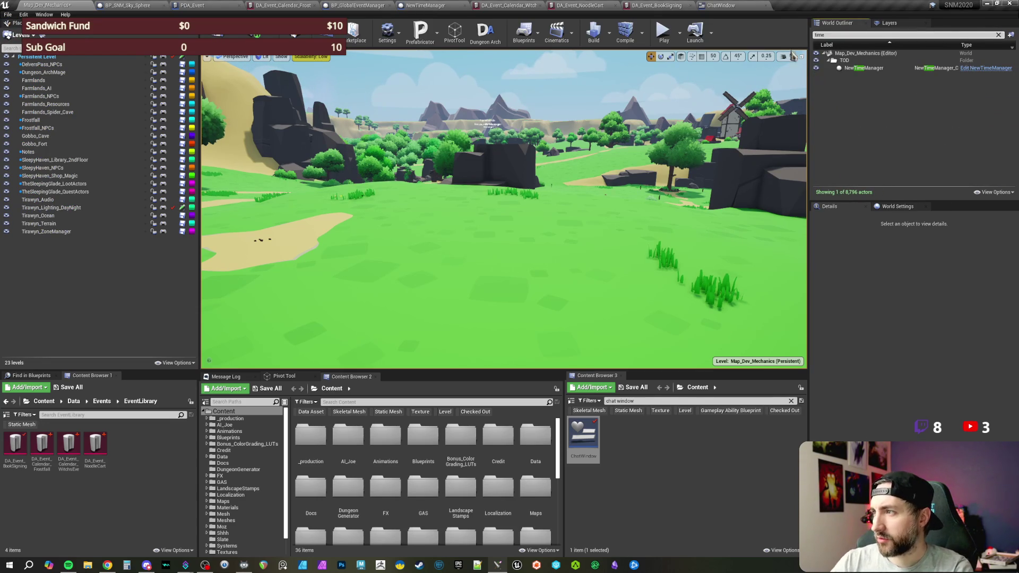
{"action": "left_click", "coordinate": [680, 38]}
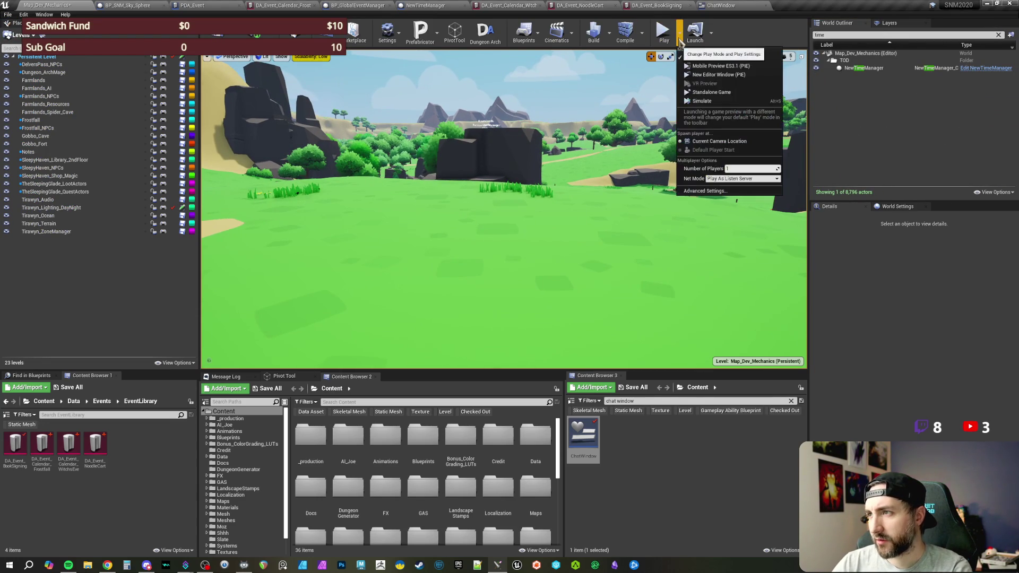
{"action": "left_click", "coordinate": [679, 42]}
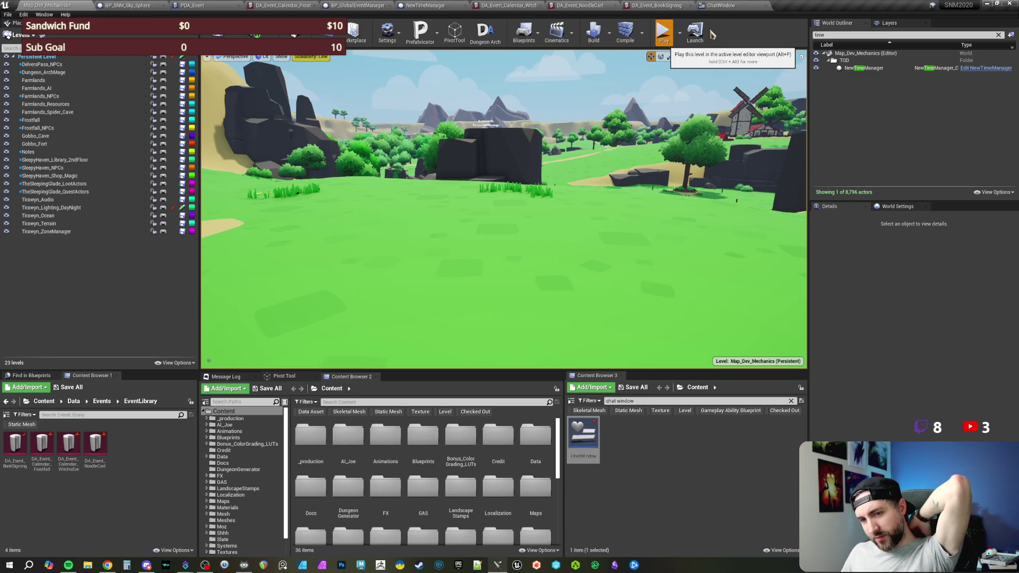
Launch Play In Editor with Alt+P and send the /setseason command in the in-game chat
{"action": "key", "text": "alt+p"}
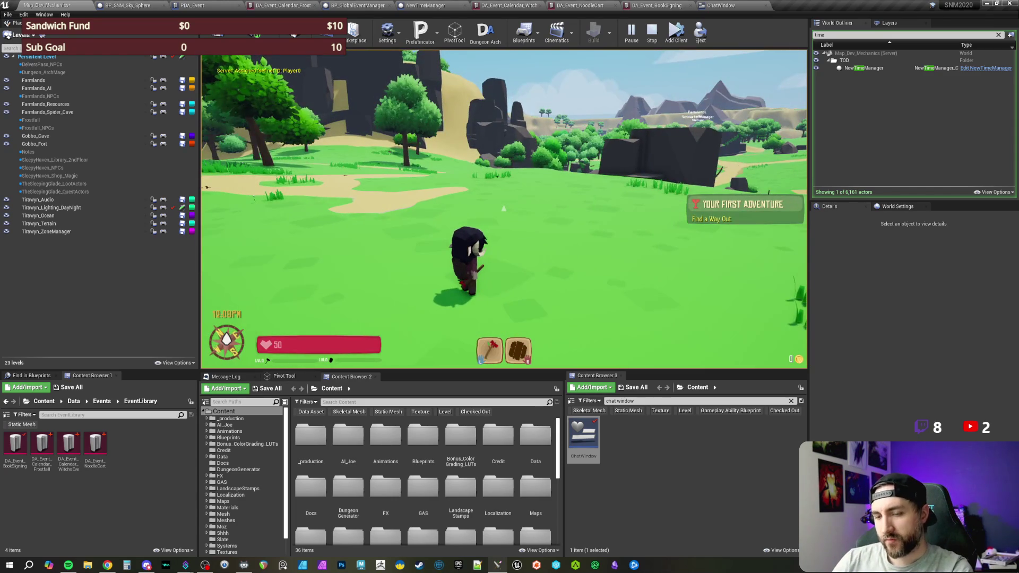
{"action": "key", "text": "Return"}
{"action": "type", "text": "/s"}
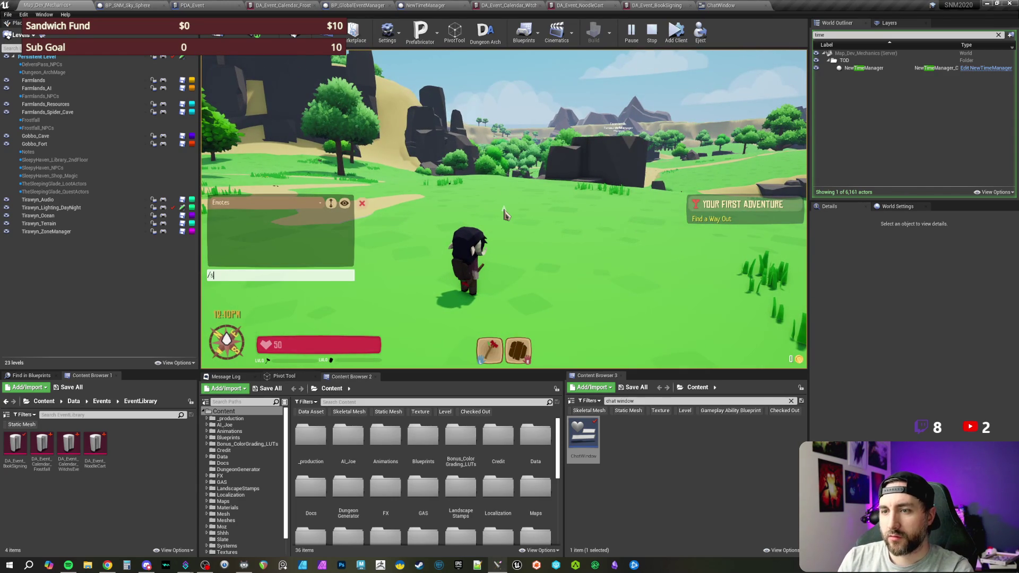
{"action": "type", "text": "etseaso"}
{"action": "type", "text": "n fal"}
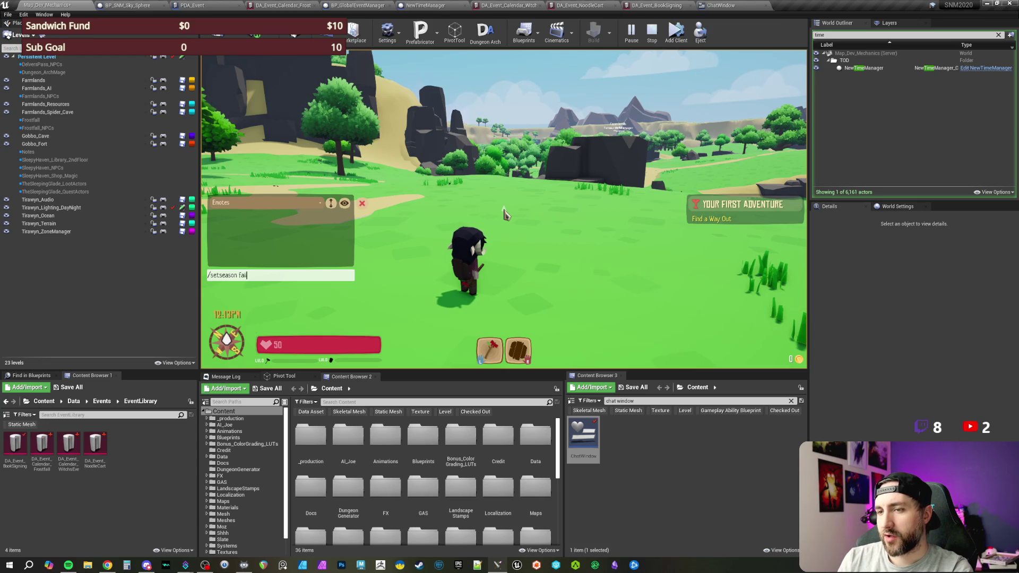
{"action": "key", "text": "Return"}
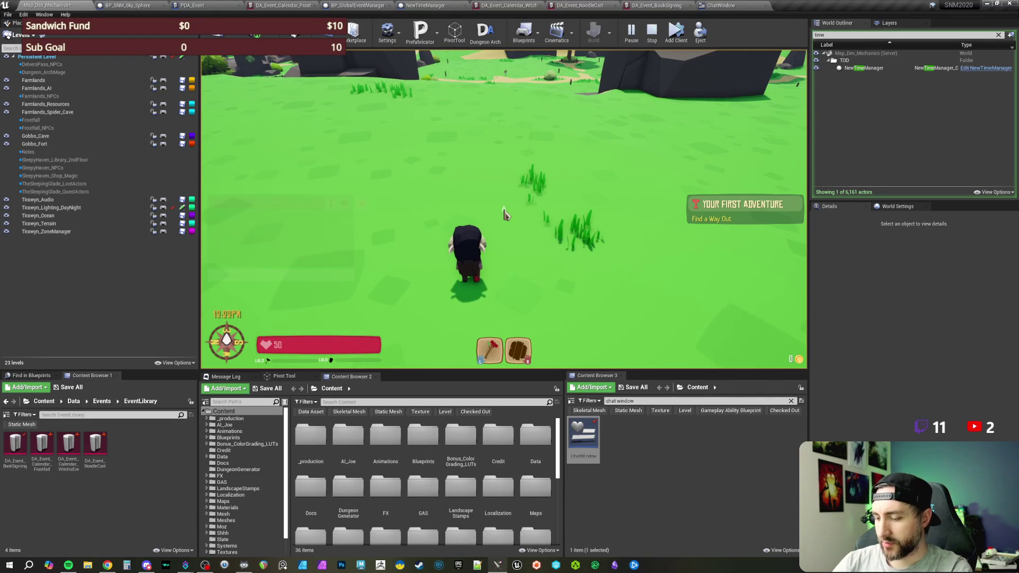
Send '/setseason fall' in chat and start, then cancel, a screenshot of the printed event log
{"action": "type", "text": "/setseason fall"}
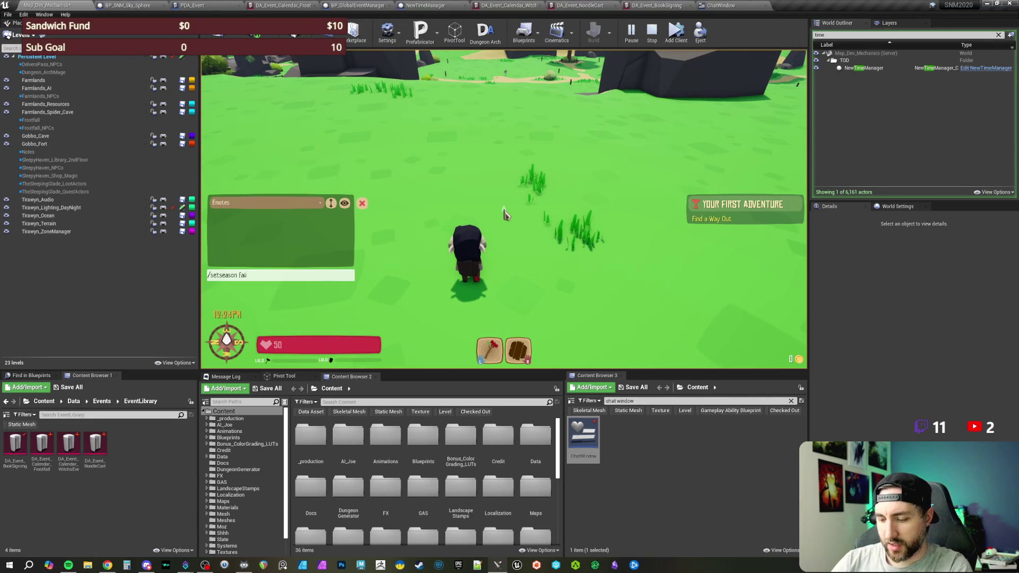
{"action": "key", "text": "Return"}
{"action": "key", "text": "ctrl+Print"}
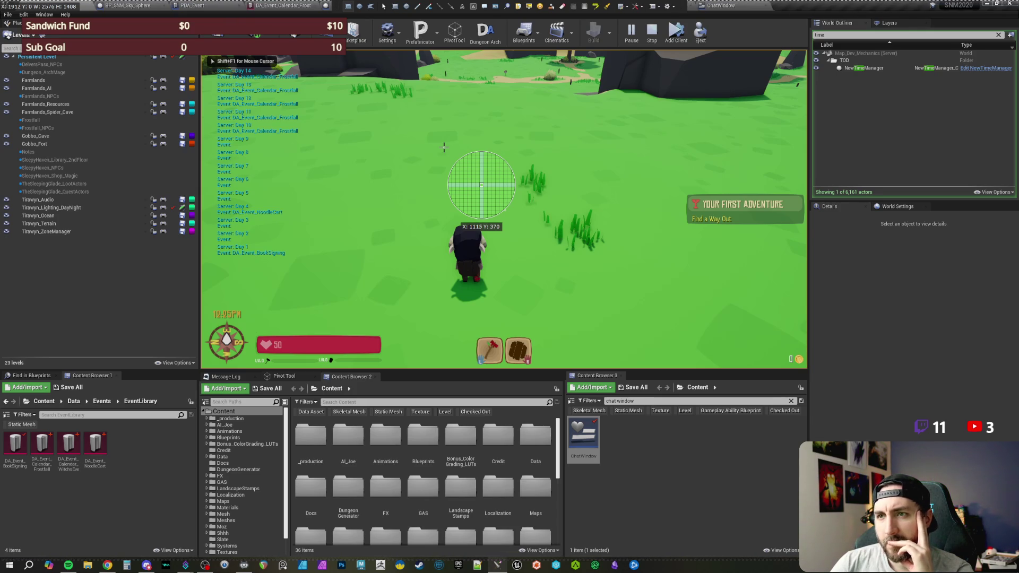
{"action": "key", "text": "Escape"}
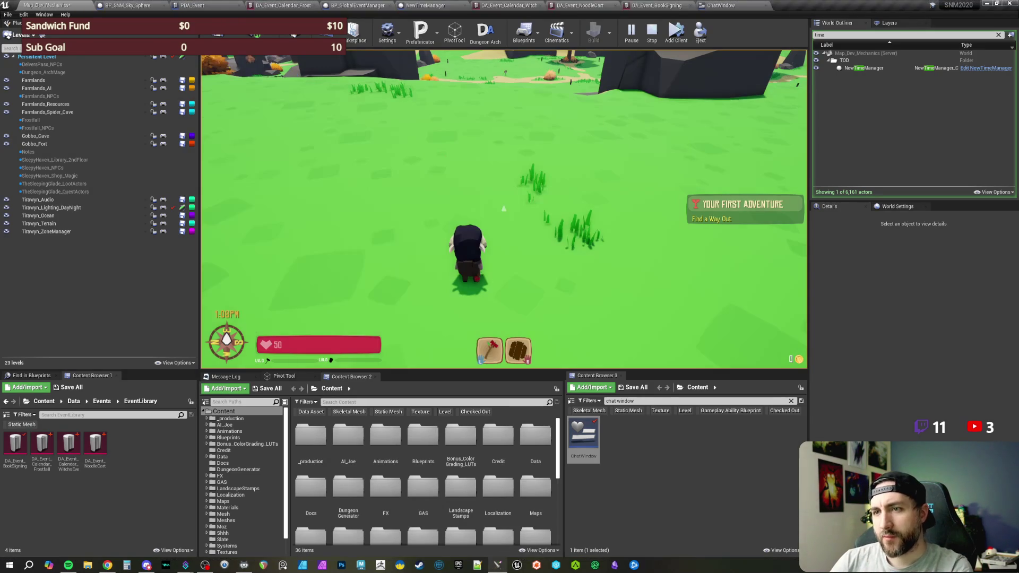
Return to the BP_GlobalEventManager graph and frame the Append node
{"action": "left_click", "coordinate": [375, 6]}
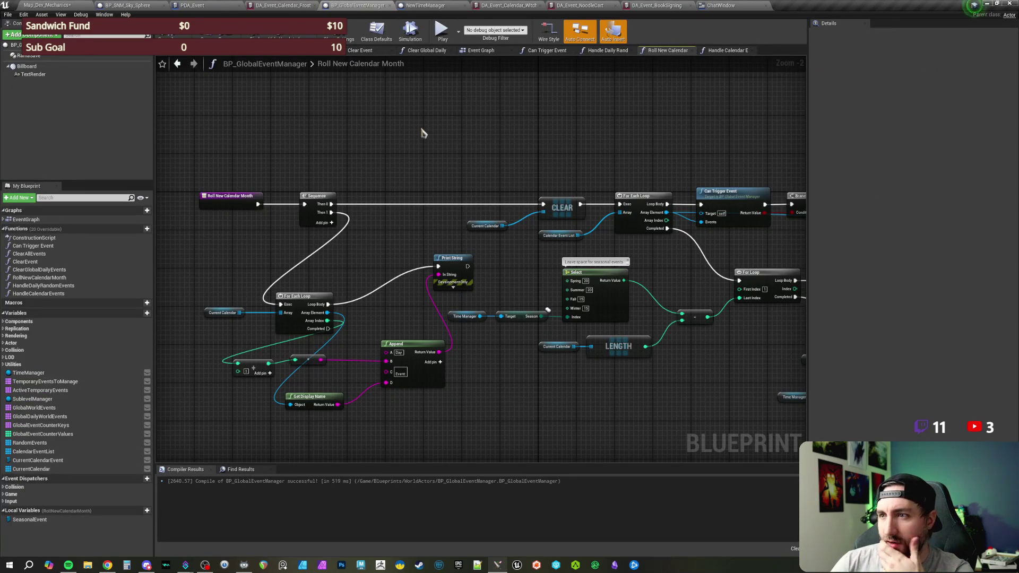
{"action": "left_click_drag", "start_coordinate": [472, 161], "coordinate": [478, 139]}
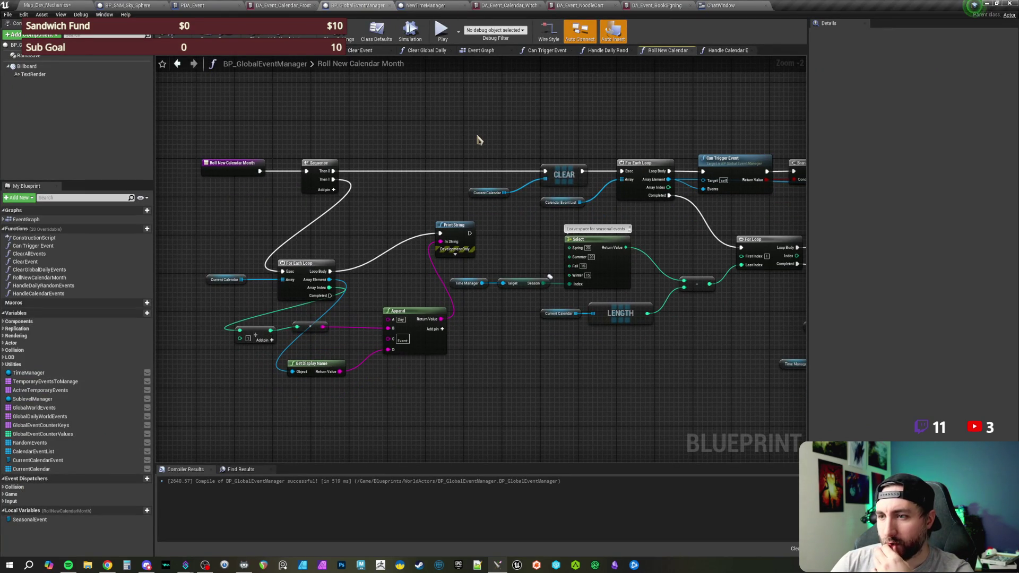
{"action": "scroll", "coordinate": [477, 139], "scroll_direction": "up", "scroll_amount": 2}
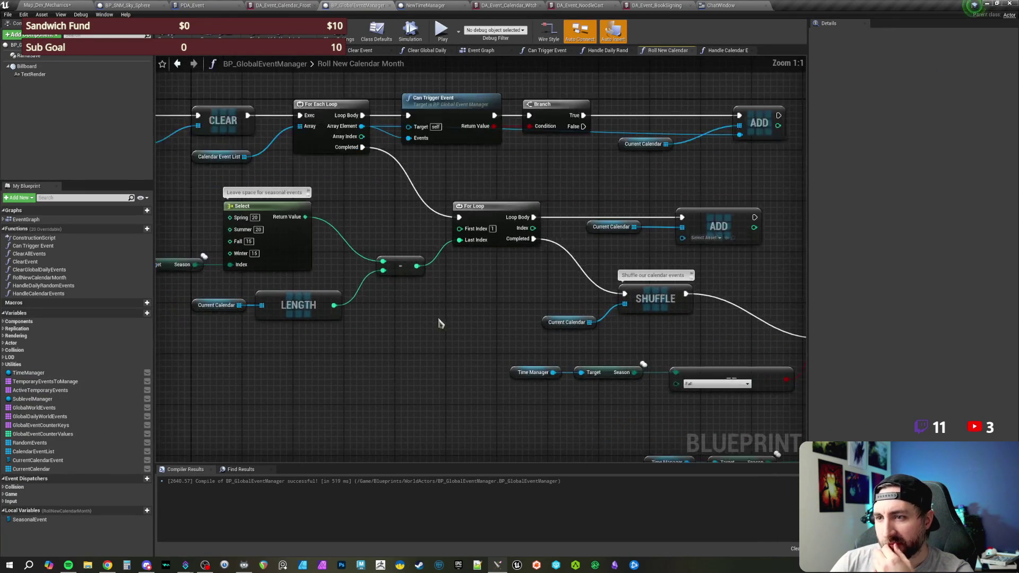
{"action": "left_click_drag", "start_coordinate": [524, 335], "coordinate": [586, 343]}
{"action": "mouse_move", "coordinate": [535, 233]}
{"action": "left_mouse_down"}
{"action": "mouse_move", "coordinate": [555, 243]}
{"action": "mouse_move", "coordinate": [548, 240]}
{"action": "left_mouse_up"}
{"action": "left_click_drag", "start_coordinate": [510, 291], "coordinate": [491, 288]}
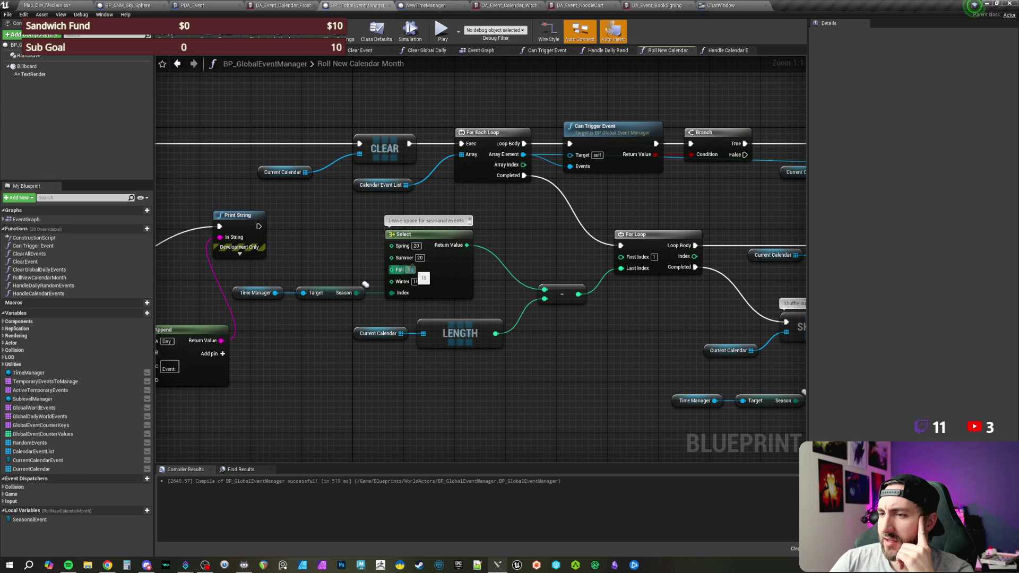
Box-select the Current Calendar, LENGTH, ADD and Seasonal Event nodes to review them, then clear the selection
{"action": "left_click_drag", "start_coordinate": [469, 383], "coordinate": [385, 321]}
{"action": "left_click", "coordinate": [552, 353]}
{"action": "left_click_drag", "start_coordinate": [577, 353], "coordinate": [323, 347]}
{"action": "mouse_move", "coordinate": [514, 203]}
{"action": "left_mouse_down"}
{"action": "mouse_move", "coordinate": [552, 239]}
{"action": "mouse_move", "coordinate": [643, 285]}
{"action": "mouse_move", "coordinate": [580, 289]}
{"action": "mouse_move", "coordinate": [576, 245]}
{"action": "mouse_move", "coordinate": [378, 237]}
{"action": "left_mouse_up"}
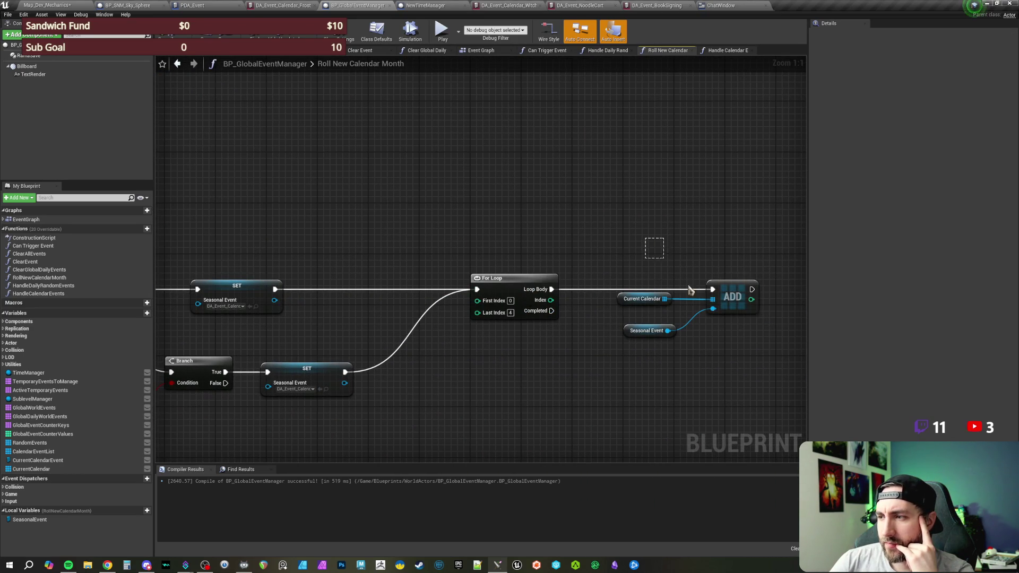
{"action": "left_click_drag", "start_coordinate": [666, 266], "coordinate": [744, 345]}
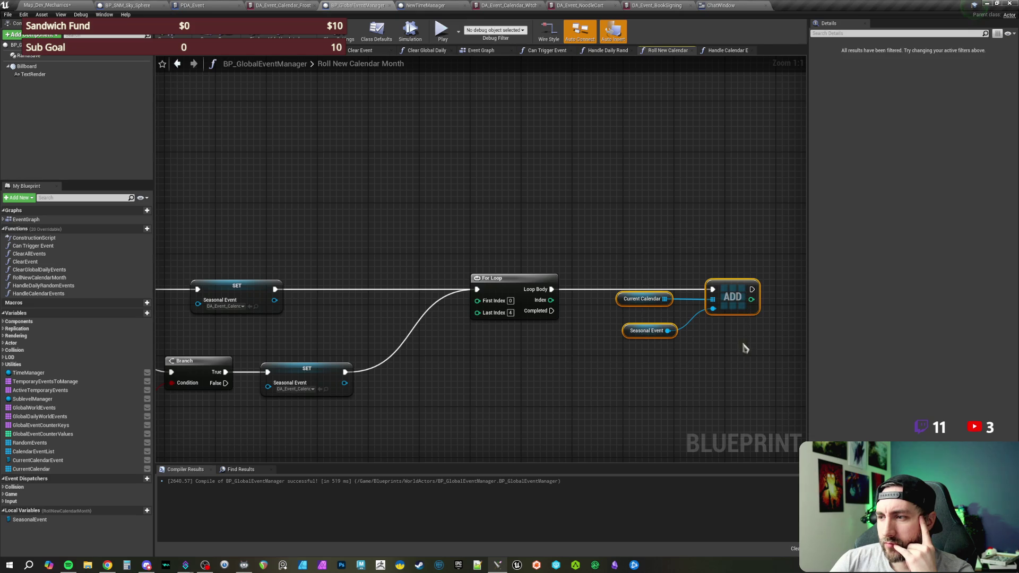
{"action": "left_click", "coordinate": [667, 246]}
Pan across the Branch, SET, For Loop, SHUFFLE, CLEAR, Print String and Select nodes
{"action": "mouse_move", "coordinate": [405, 246]}
{"action": "left_mouse_down"}
{"action": "mouse_move", "coordinate": [506, 229]}
{"action": "mouse_move", "coordinate": [683, 238]}
{"action": "mouse_move", "coordinate": [675, 232]}
{"action": "left_mouse_up"}
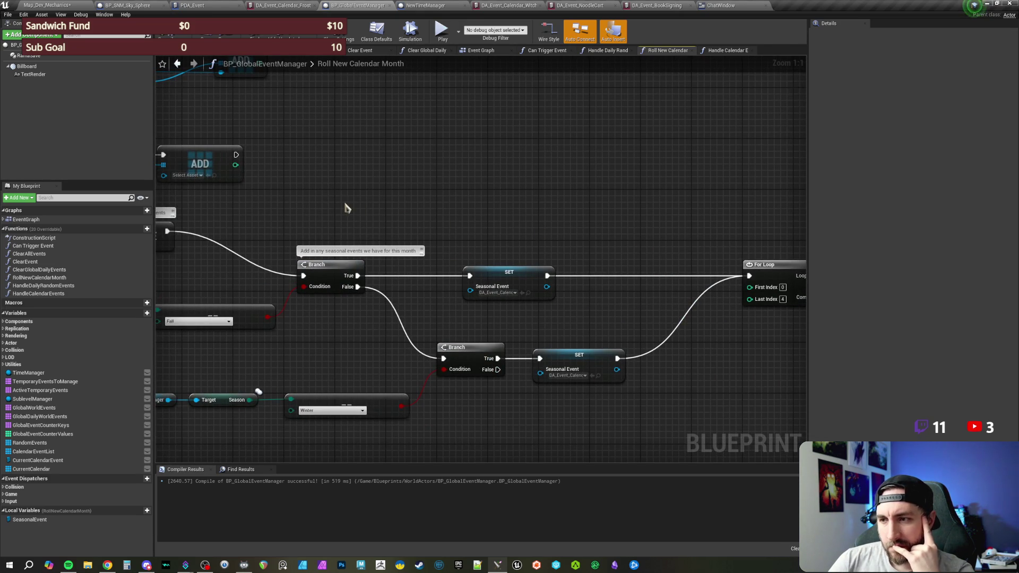
{"action": "left_click_drag", "start_coordinate": [281, 204], "coordinate": [633, 274]}
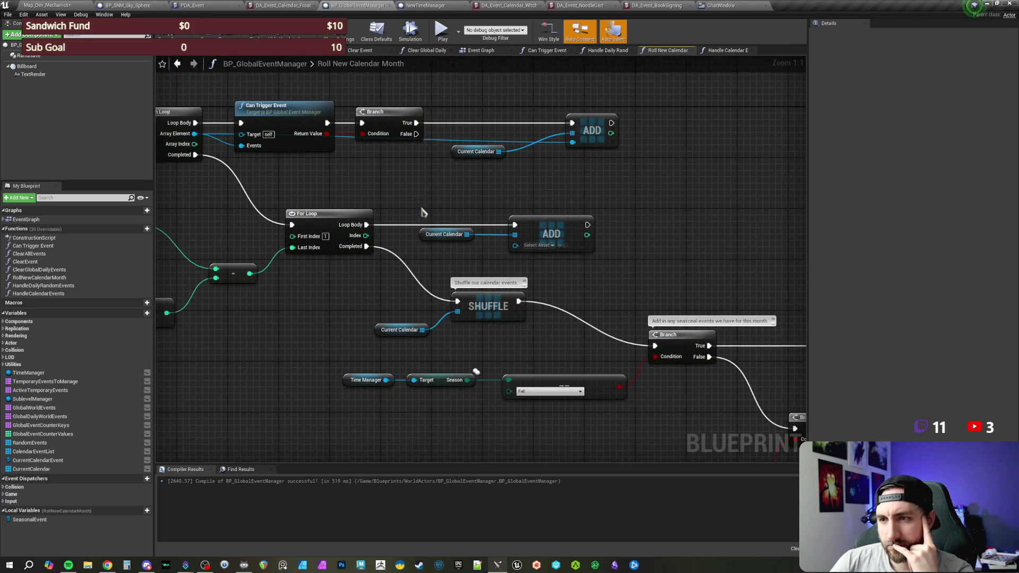
{"action": "left_click_drag", "start_coordinate": [435, 221], "coordinate": [488, 200]}
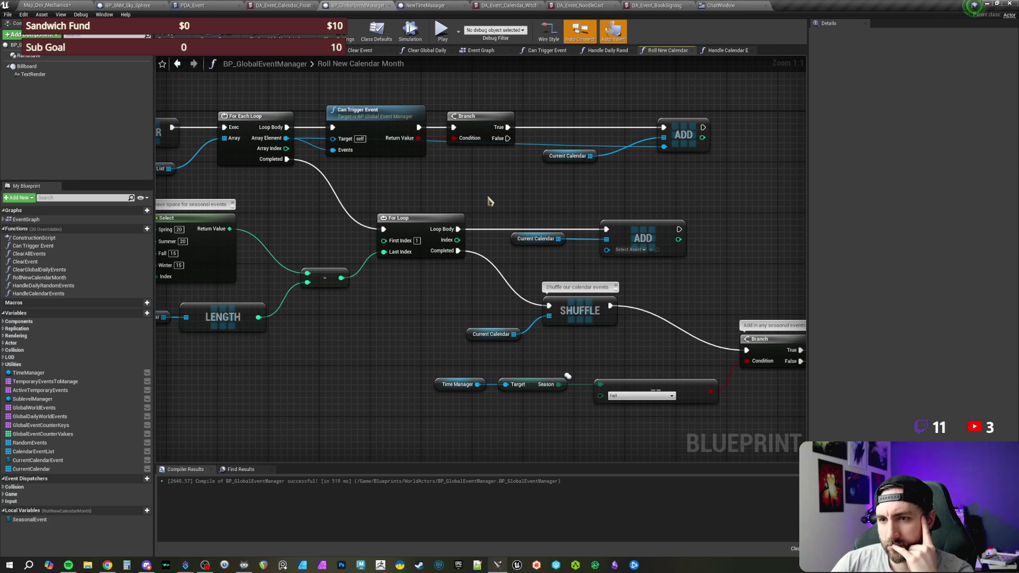
{"action": "left_click_drag", "start_coordinate": [480, 200], "coordinate": [720, 192]}
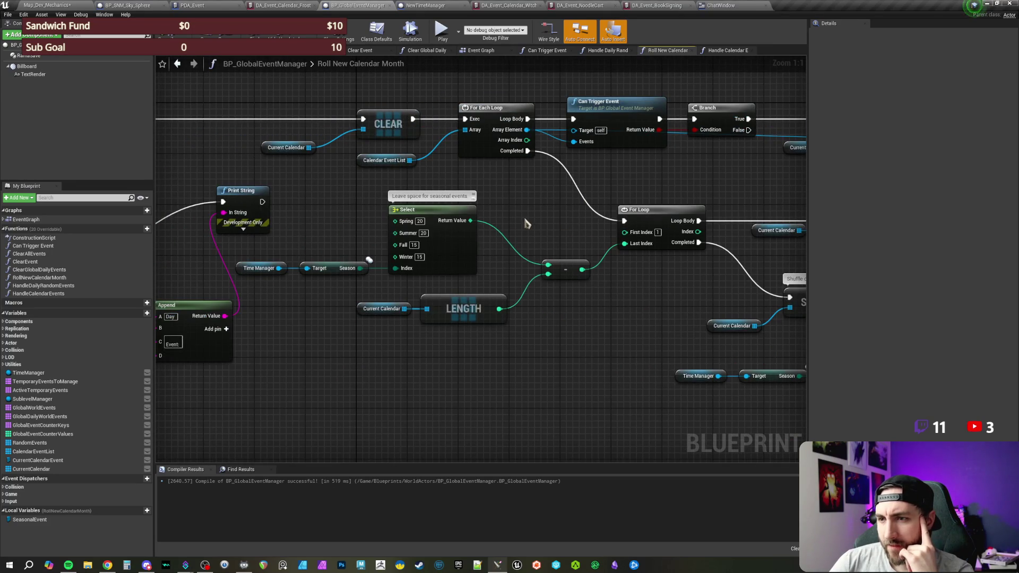
{"action": "left_click_drag", "start_coordinate": [527, 223], "coordinate": [513, 236]}
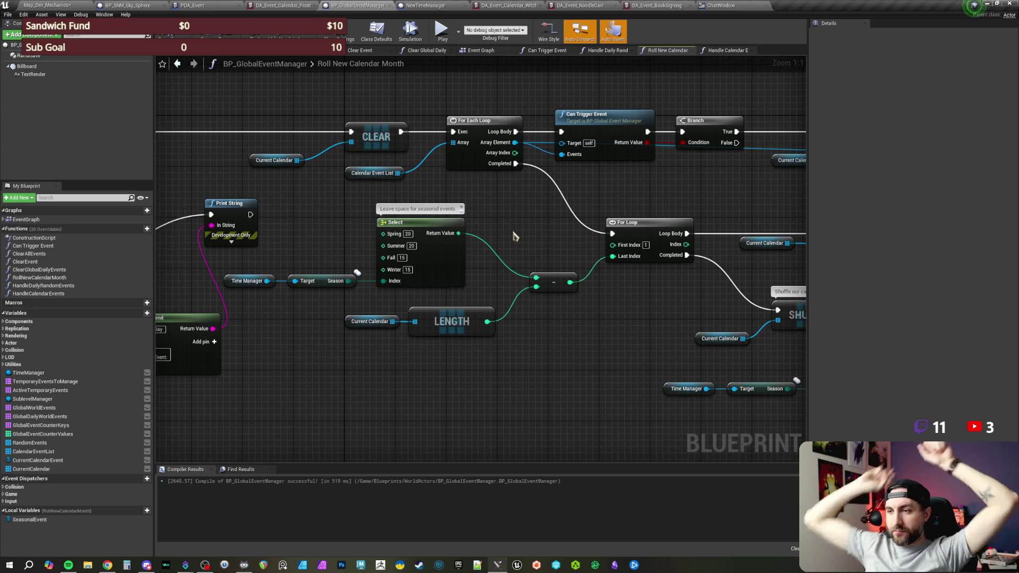
Box-select the SHUFFLE, Current Calendar, Seasonal Event and ADD nodes, then deselect them
{"action": "left_click_drag", "start_coordinate": [627, 286], "coordinate": [274, 232]}
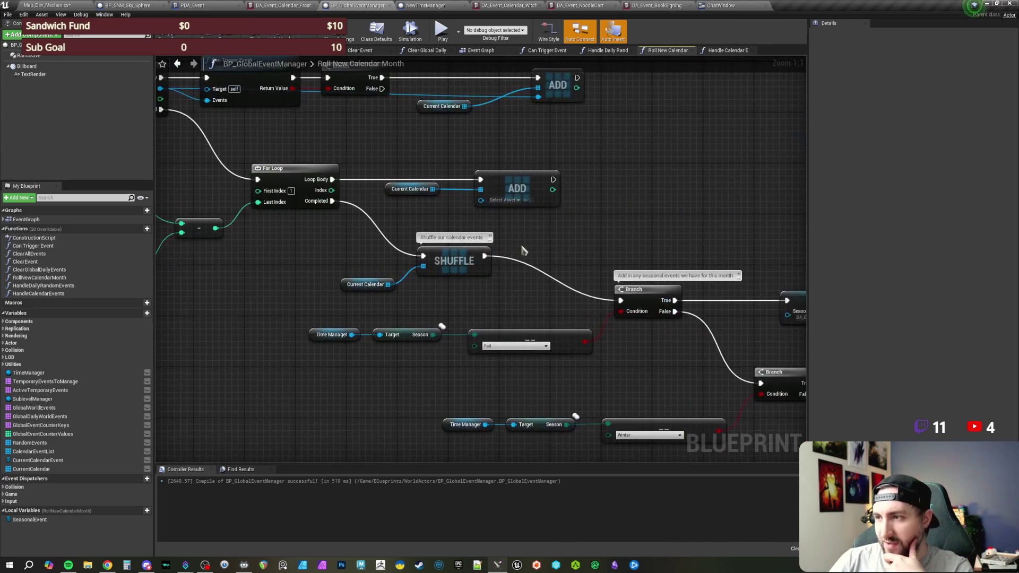
{"action": "left_click_drag", "start_coordinate": [435, 162], "coordinate": [560, 217]}
{"action": "left_click_drag", "start_coordinate": [465, 249], "coordinate": [399, 229]}
{"action": "left_click_drag", "start_coordinate": [294, 228], "coordinate": [408, 270]}
{"action": "left_click_drag", "start_coordinate": [485, 301], "coordinate": [257, 261]}
{"action": "mouse_move", "coordinate": [596, 201]}
{"action": "left_mouse_down"}
{"action": "mouse_move", "coordinate": [481, 184]}
{"action": "mouse_move", "coordinate": [295, 183]}
{"action": "mouse_move", "coordinate": [656, 296]}
{"action": "mouse_move", "coordinate": [677, 315]}
{"action": "left_mouse_up"}
{"action": "mouse_move", "coordinate": [435, 203]}
{"action": "left_mouse_down"}
{"action": "mouse_move", "coordinate": [488, 203]}
{"action": "mouse_move", "coordinate": [483, 302]}
{"action": "left_mouse_up"}
{"action": "left_click_drag", "start_coordinate": [606, 223], "coordinate": [729, 326]}
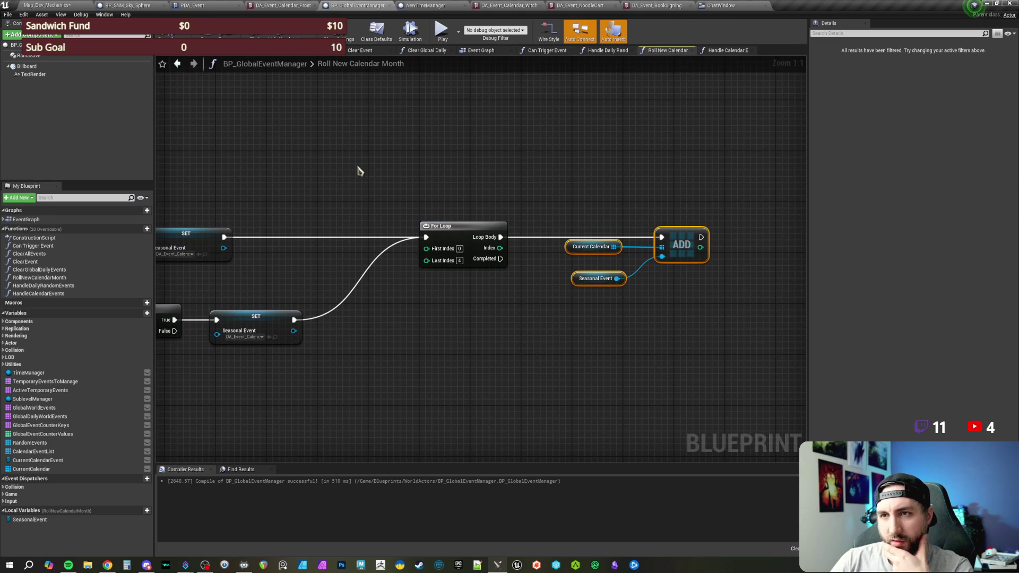
{"action": "left_click_drag", "start_coordinate": [359, 170], "coordinate": [407, 170]}
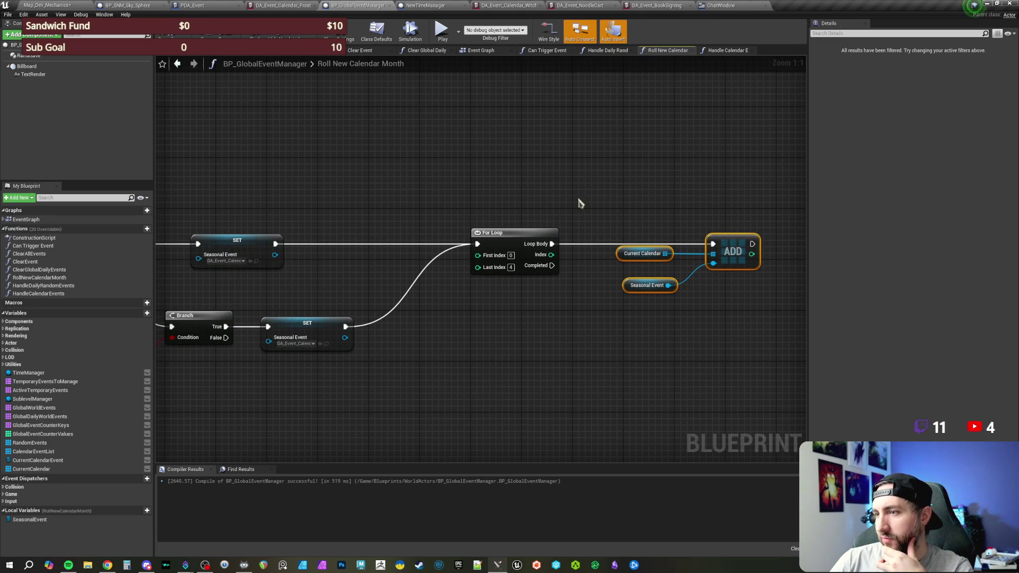
{"action": "left_click", "coordinate": [493, 175]}
Pan back to the Sequence and Append nodes and select the Current Calendar getter
{"action": "left_click_drag", "start_coordinate": [232, 186], "coordinate": [695, 187]}
{"action": "left_click_drag", "start_coordinate": [423, 196], "coordinate": [685, 203]}
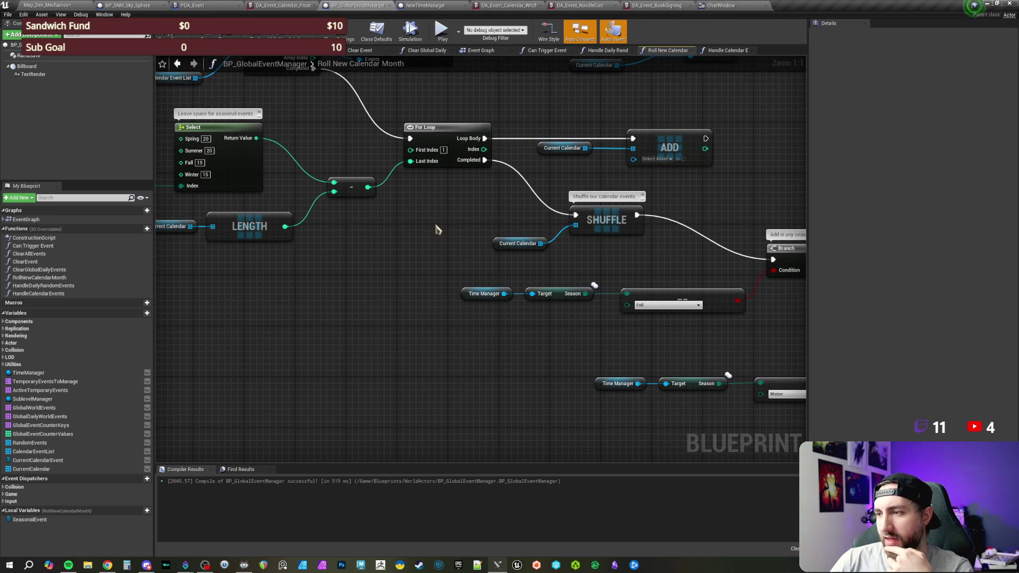
{"action": "left_click_drag", "start_coordinate": [431, 230], "coordinate": [666, 312]}
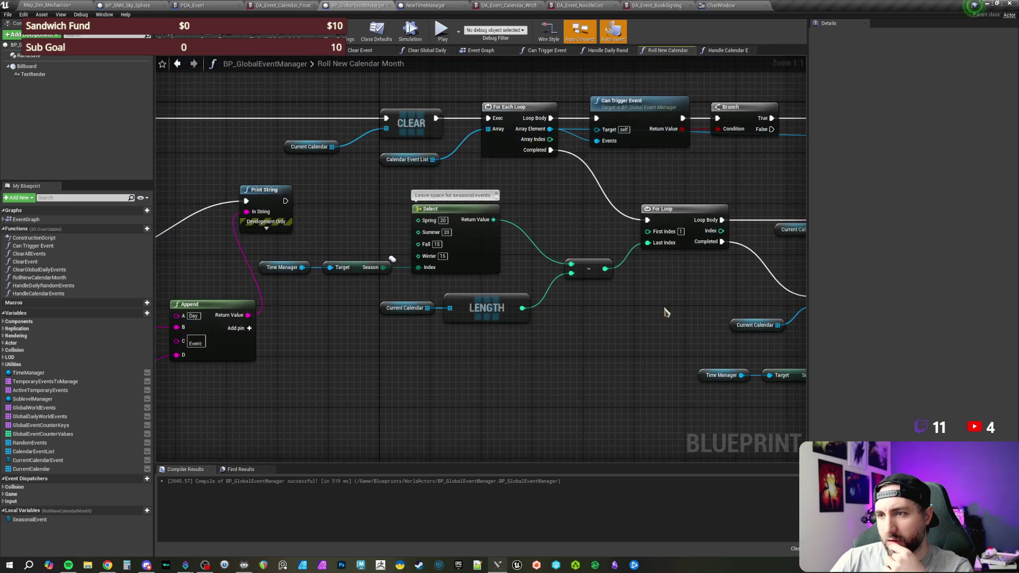
{"action": "mouse_move", "coordinate": [403, 268]}
{"action": "left_mouse_down"}
{"action": "mouse_move", "coordinate": [409, 223]}
{"action": "mouse_move", "coordinate": [581, 222]}
{"action": "mouse_move", "coordinate": [386, 225]}
{"action": "left_mouse_up"}
{"action": "left_click_drag", "start_coordinate": [583, 233], "coordinate": [540, 228]}
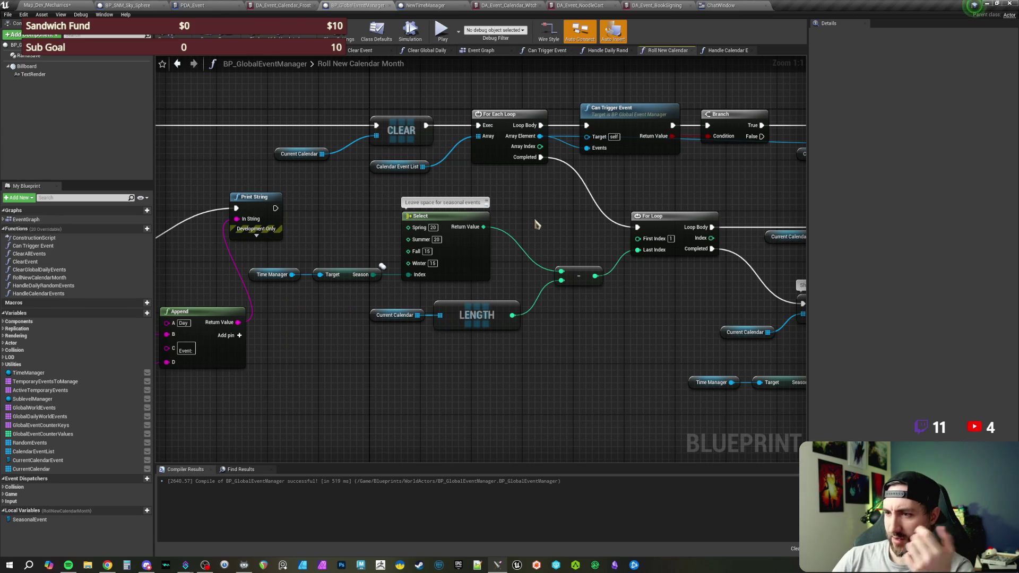
{"action": "mouse_move", "coordinate": [536, 223]}
{"action": "left_mouse_down"}
{"action": "mouse_move", "coordinate": [397, 251]}
{"action": "mouse_move", "coordinate": [421, 204]}
{"action": "left_mouse_up"}
{"action": "left_click", "coordinate": [430, 201]}
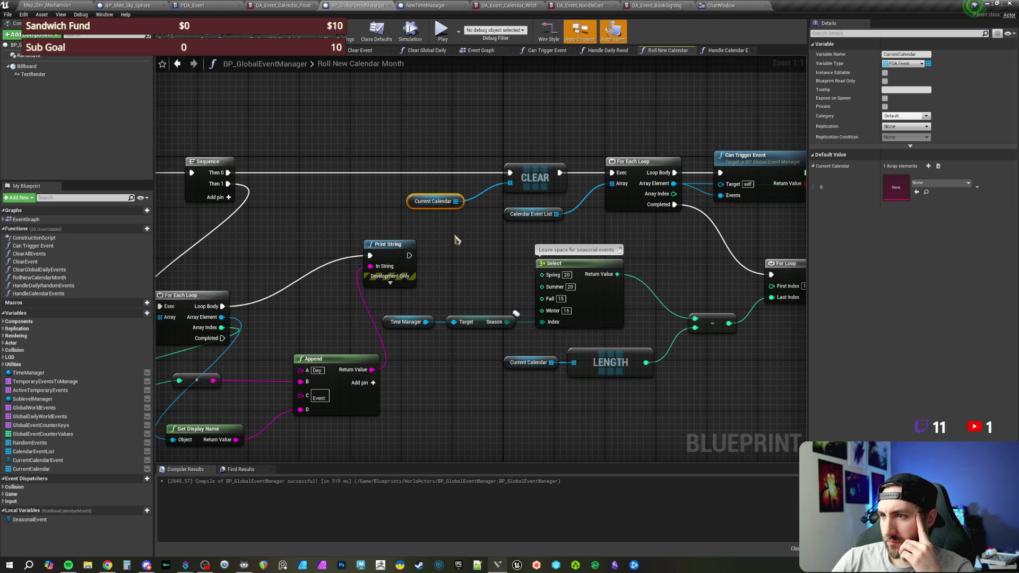
Remove all elements from CurrentCalendar's default value array
{"action": "left_click", "coordinate": [938, 166]}
{"action": "left_click", "coordinate": [365, 142]}
{"action": "mouse_move", "coordinate": [353, 227]}
{"action": "left_mouse_down"}
{"action": "mouse_move", "coordinate": [621, 225]}
{"action": "mouse_move", "coordinate": [532, 209]}
{"action": "left_mouse_up"}
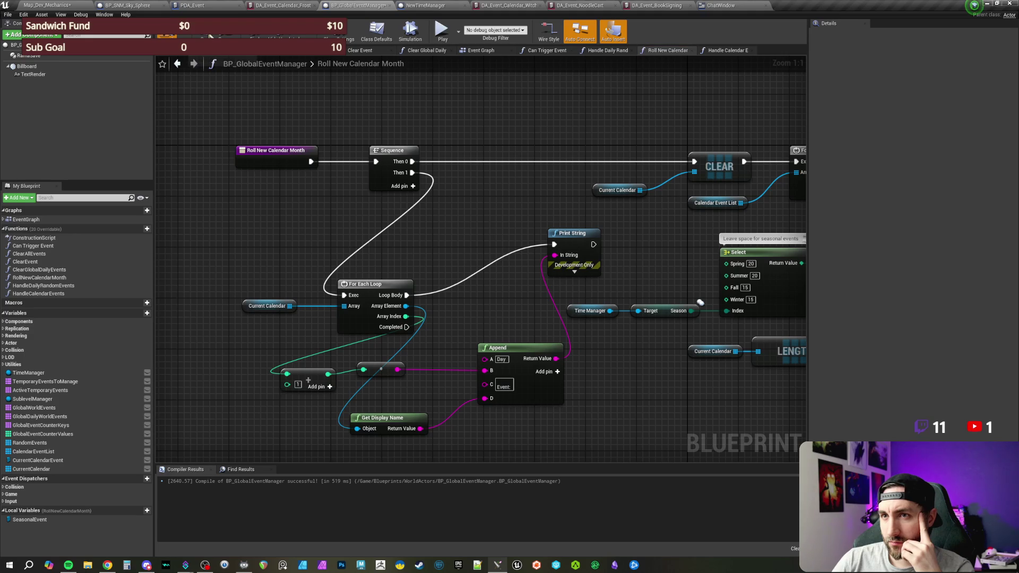
Compile and save BP_GlobalEventManager with Ctrl+S
{"action": "key", "text": "ctrl+s"}
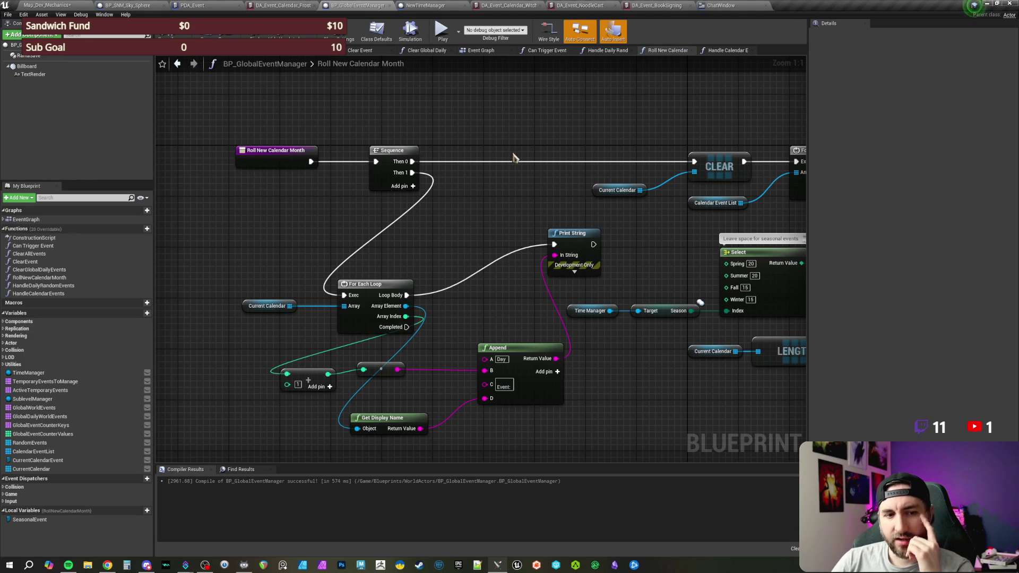
{"action": "left_click_drag", "start_coordinate": [535, 185], "coordinate": [313, 174]}
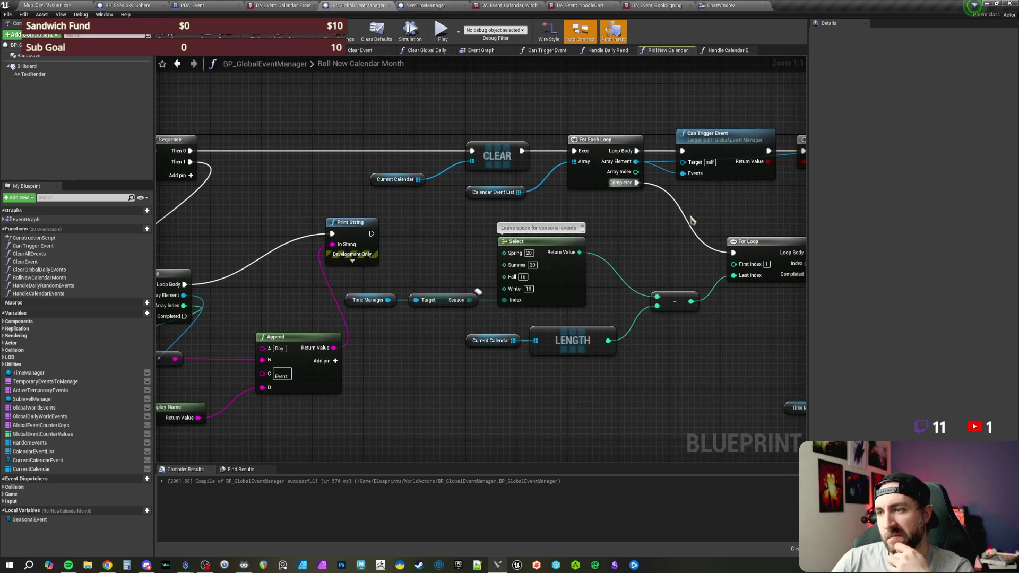
{"action": "left_click_drag", "start_coordinate": [647, 239], "coordinate": [537, 229]}
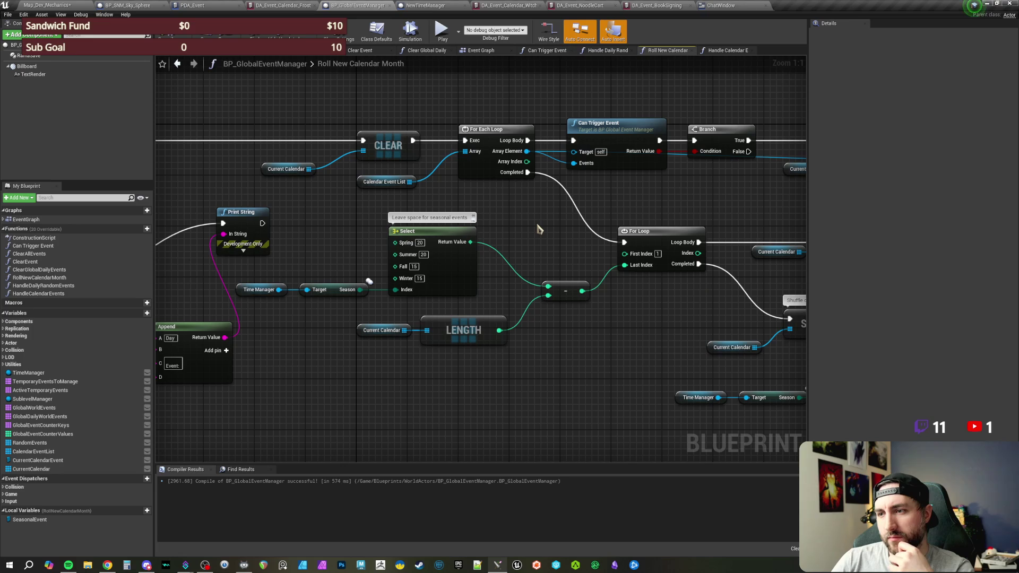
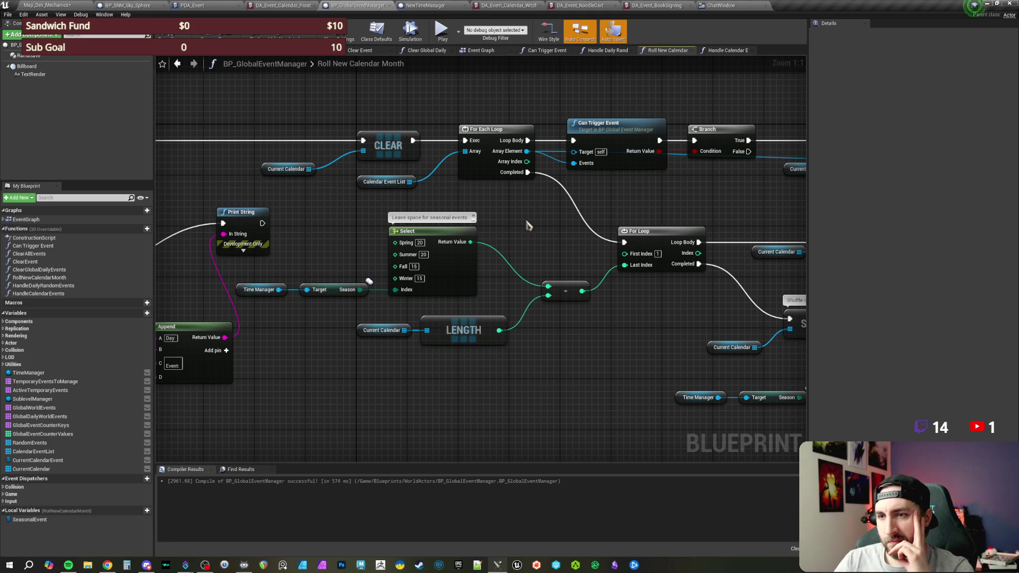
Label the For Loop node with the comment 'Add empty space to fill in the rest of the month'
{"action": "left_click_drag", "start_coordinate": [511, 221], "coordinate": [720, 208]}
{"action": "mouse_move", "coordinate": [519, 243]}
{"action": "left_mouse_down"}
{"action": "mouse_move", "coordinate": [589, 218]}
{"action": "mouse_move", "coordinate": [348, 243]}
{"action": "left_mouse_up"}
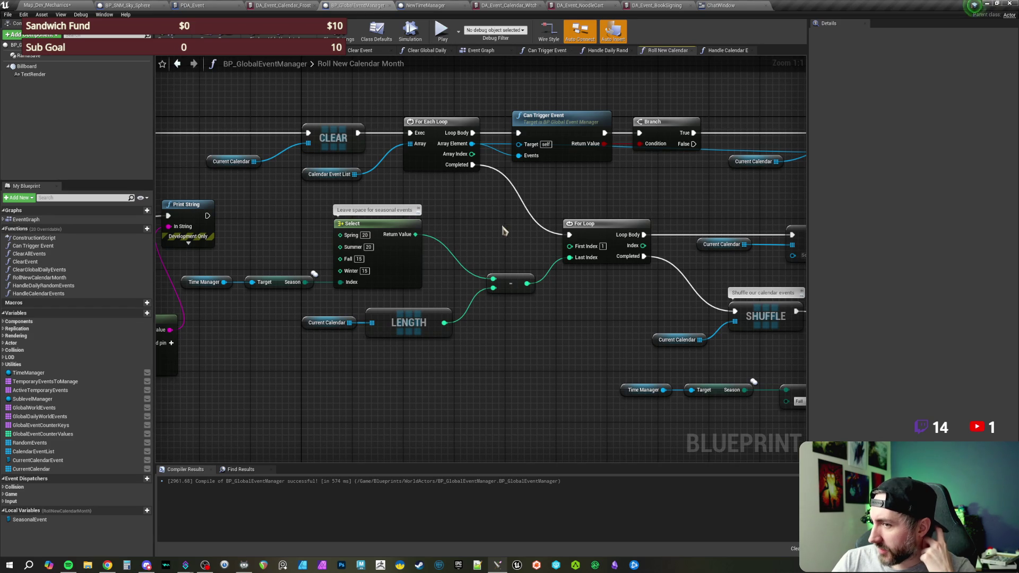
{"action": "left_click_drag", "start_coordinate": [506, 230], "coordinate": [559, 231]}
{"action": "mouse_move", "coordinate": [491, 363]}
{"action": "left_mouse_down"}
{"action": "mouse_move", "coordinate": [475, 363]}
{"action": "mouse_move", "coordinate": [538, 366]}
{"action": "left_mouse_up"}
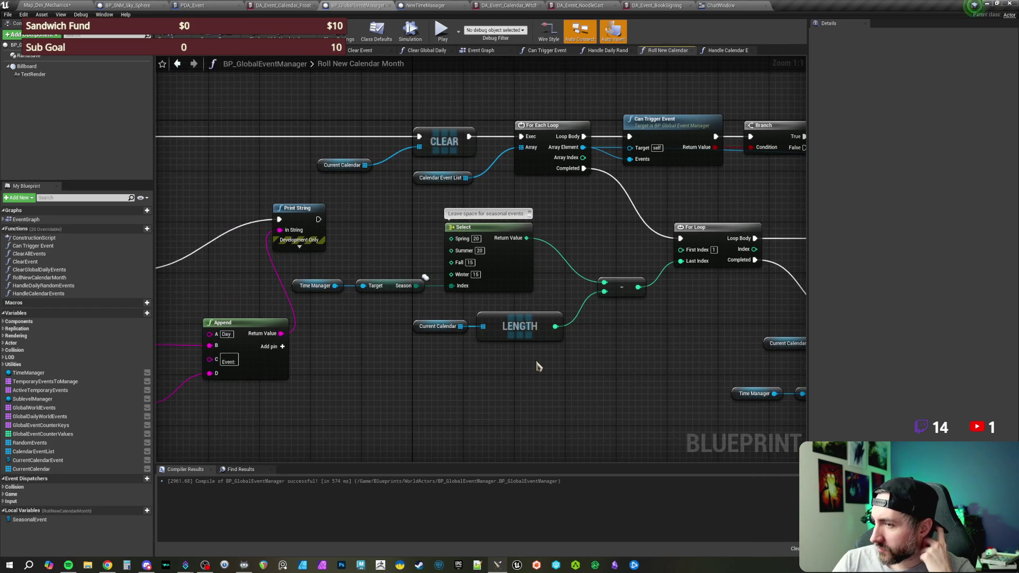
{"action": "left_click_drag", "start_coordinate": [600, 352], "coordinate": [604, 350]}
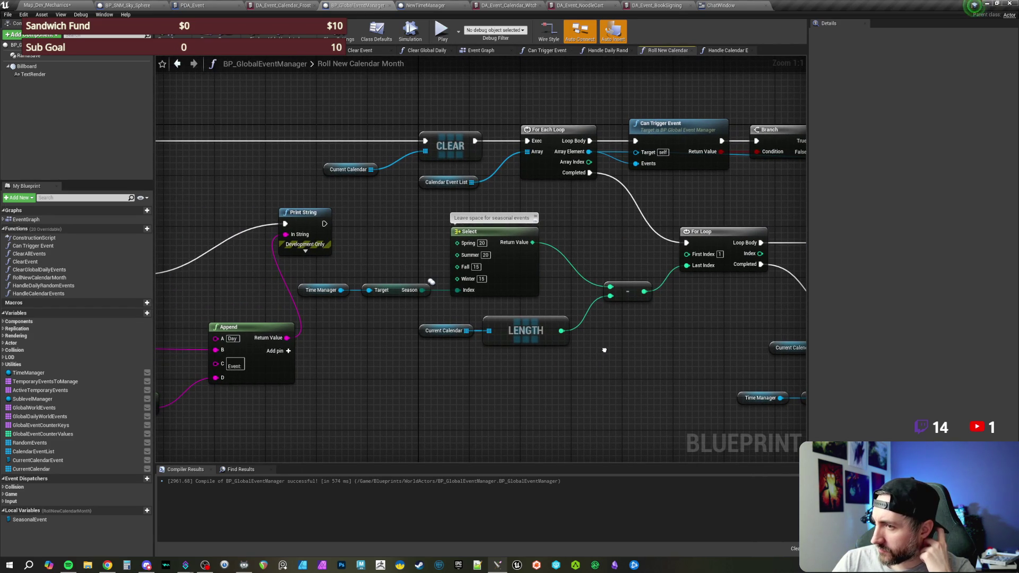
{"action": "mouse_move", "coordinate": [604, 350]}
{"action": "left_mouse_down"}
{"action": "mouse_move", "coordinate": [504, 334]}
{"action": "mouse_move", "coordinate": [537, 344]}
{"action": "mouse_move", "coordinate": [528, 344]}
{"action": "left_mouse_up"}
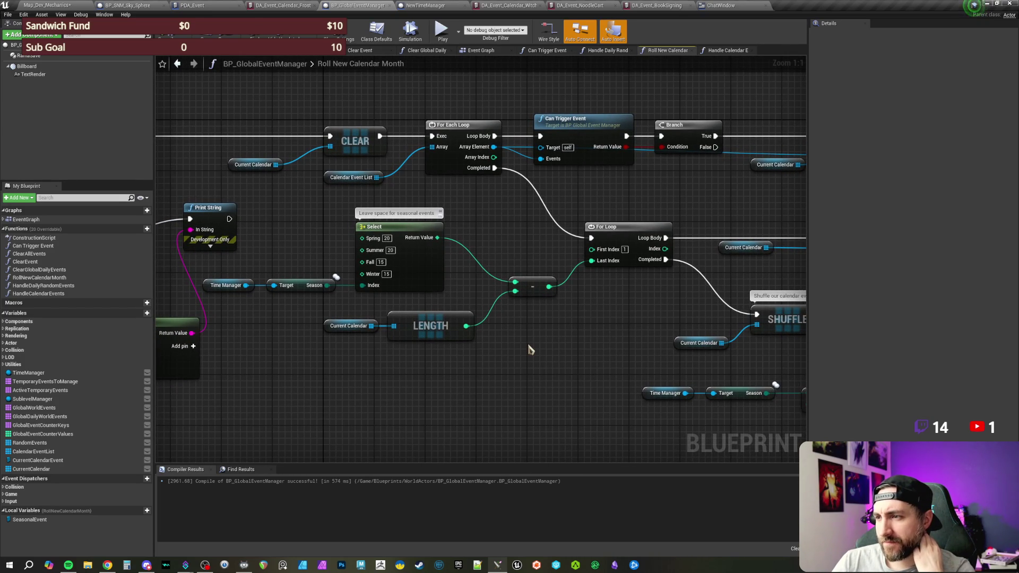
{"action": "mouse_move", "coordinate": [621, 331]}
{"action": "left_mouse_down"}
{"action": "mouse_move", "coordinate": [378, 317]}
{"action": "mouse_move", "coordinate": [441, 317]}
{"action": "mouse_move", "coordinate": [414, 316]}
{"action": "mouse_move", "coordinate": [430, 325]}
{"action": "mouse_move", "coordinate": [412, 347]}
{"action": "left_mouse_up"}
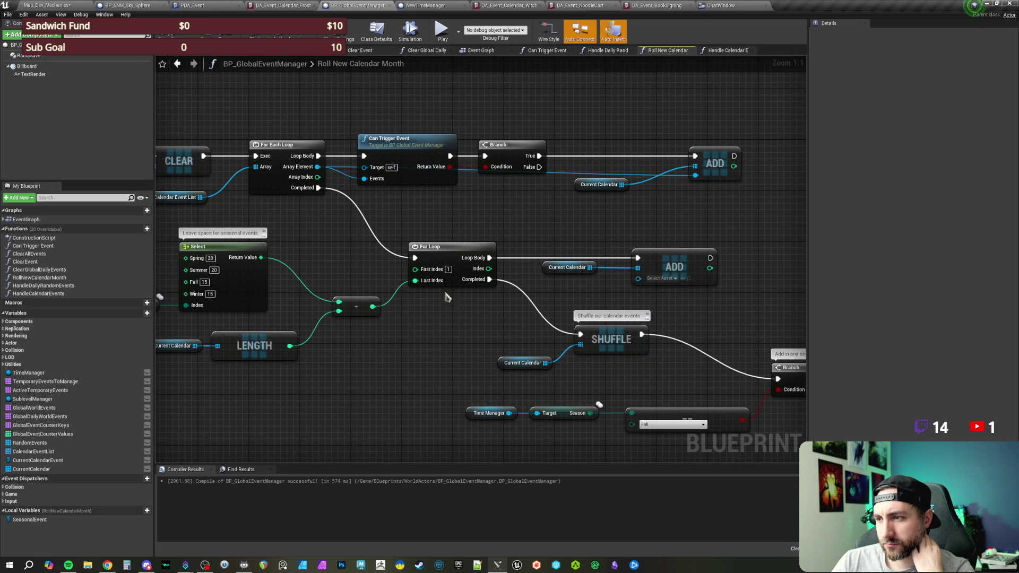
{"action": "left_click", "coordinate": [425, 248]}
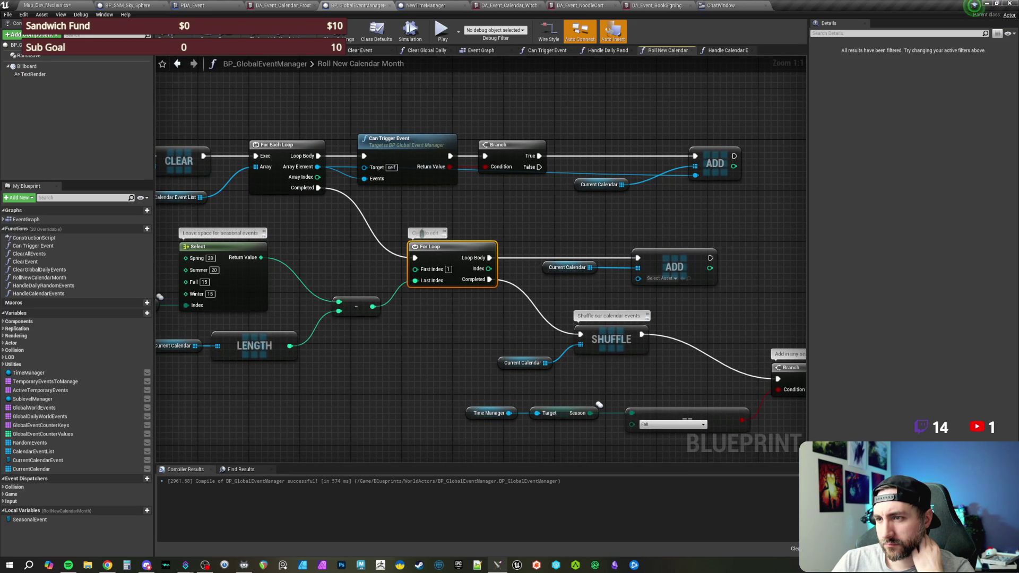
{"action": "type", "text": "Add empty space"}
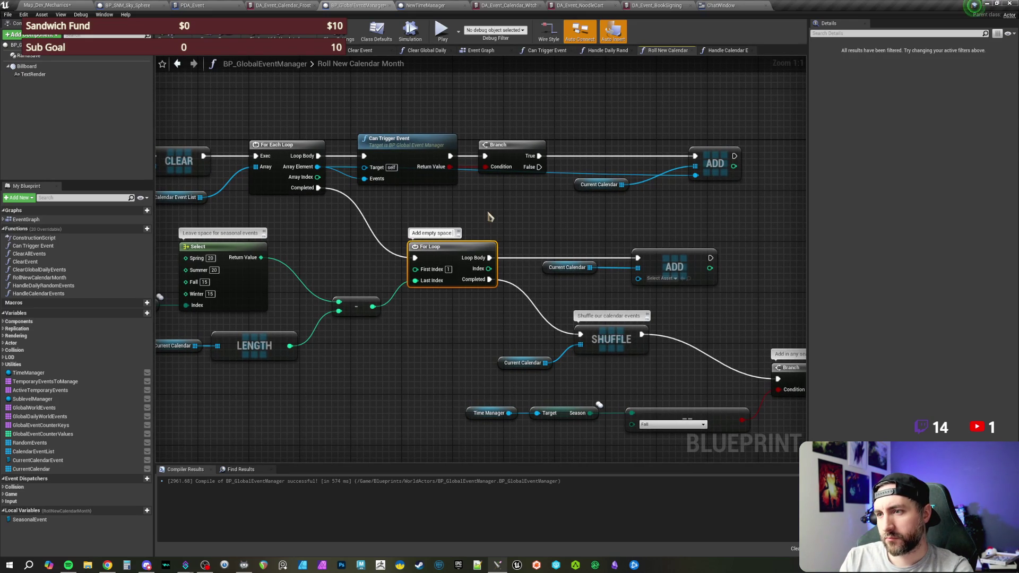
{"action": "type", "text": " to fill in the rest of"}
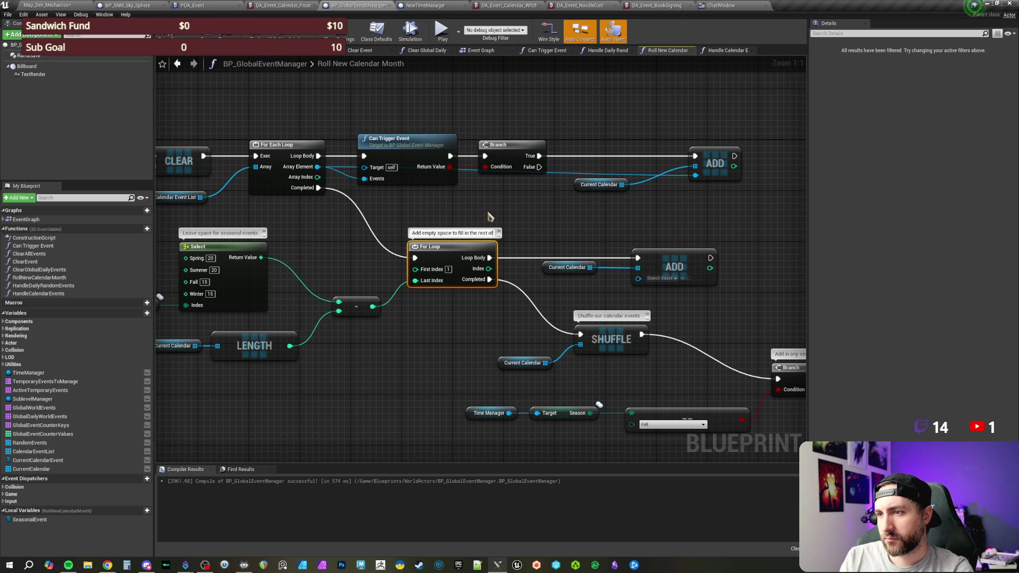
{"action": "type", "text": " the month"}
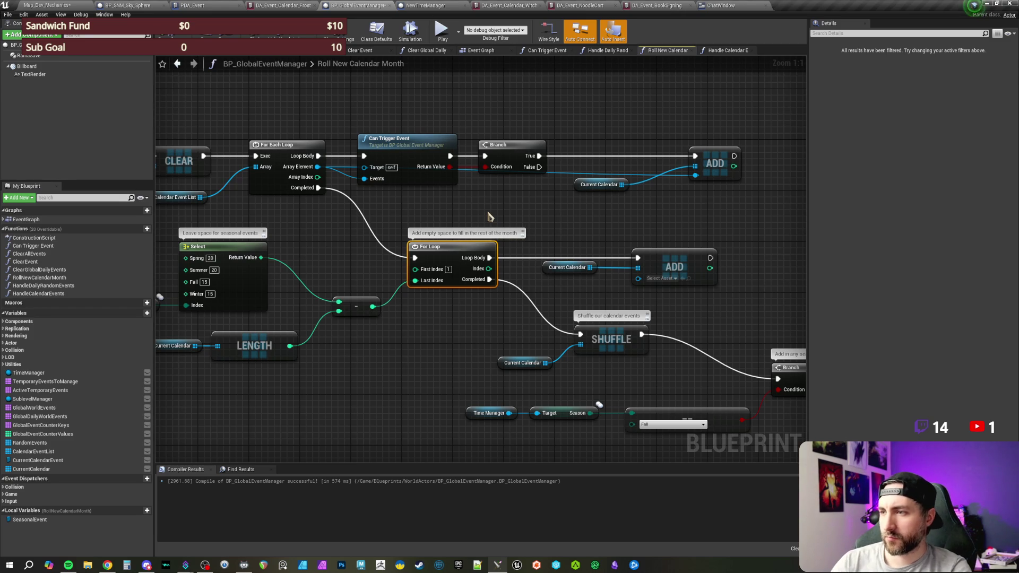
{"action": "left_click", "coordinate": [489, 217]}
{"action": "left_click_drag", "start_coordinate": [469, 215], "coordinate": [540, 216]}
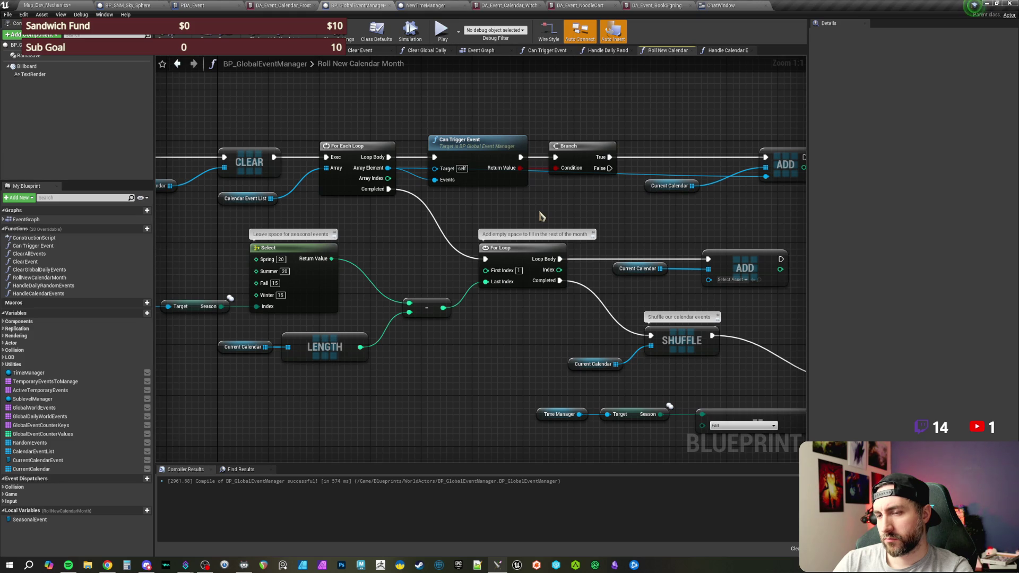
Pan through the seasonal Branch, SET, For Loop, ADD and Shuffle nodes to review the graph
{"action": "left_click_drag", "start_coordinate": [547, 217], "coordinate": [493, 212]}
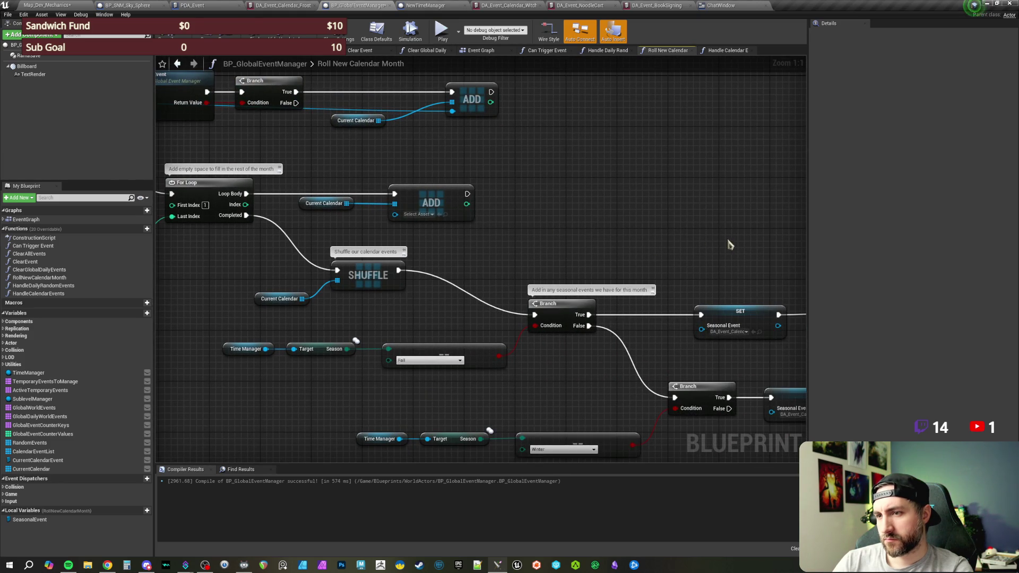
{"action": "mouse_move", "coordinate": [732, 244]}
{"action": "left_mouse_down"}
{"action": "mouse_move", "coordinate": [610, 213]}
{"action": "mouse_move", "coordinate": [324, 215]}
{"action": "left_mouse_up"}
{"action": "mouse_move", "coordinate": [660, 229]}
{"action": "left_mouse_down"}
{"action": "mouse_move", "coordinate": [655, 216]}
{"action": "mouse_move", "coordinate": [463, 209]}
{"action": "left_mouse_up"}
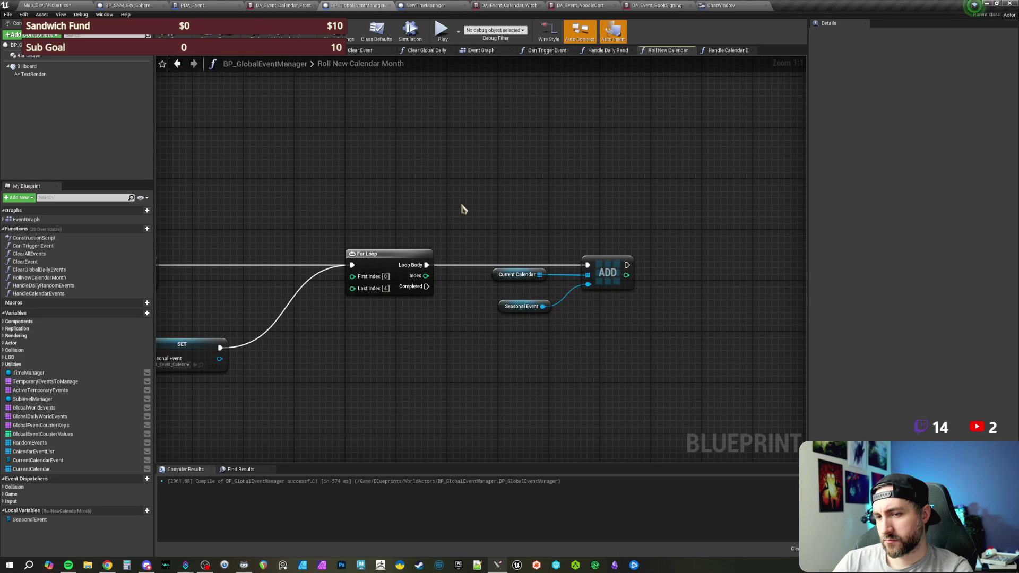
{"action": "left_click_drag", "start_coordinate": [578, 352], "coordinate": [275, 223]}
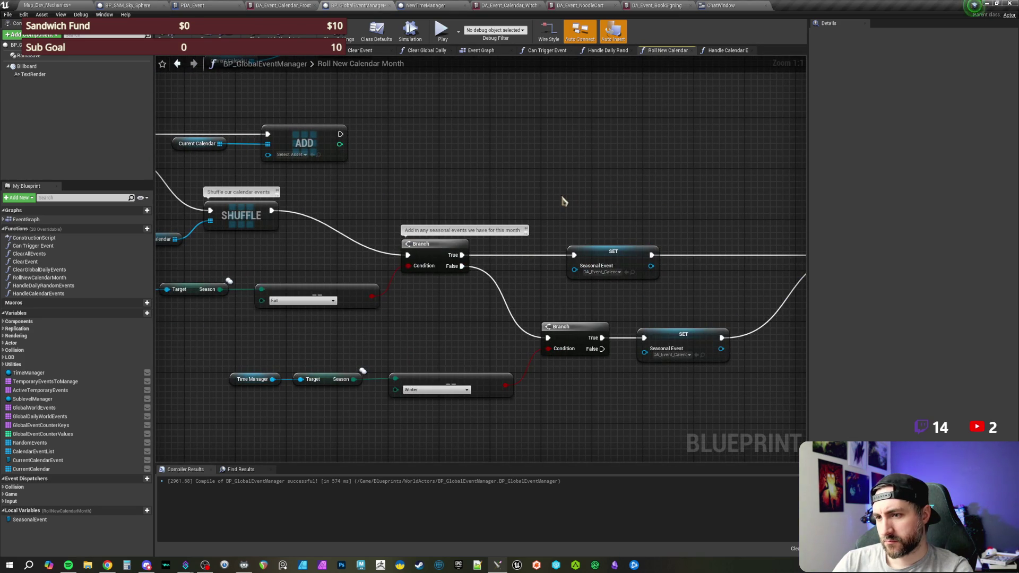
{"action": "left_click_drag", "start_coordinate": [477, 190], "coordinate": [609, 187]}
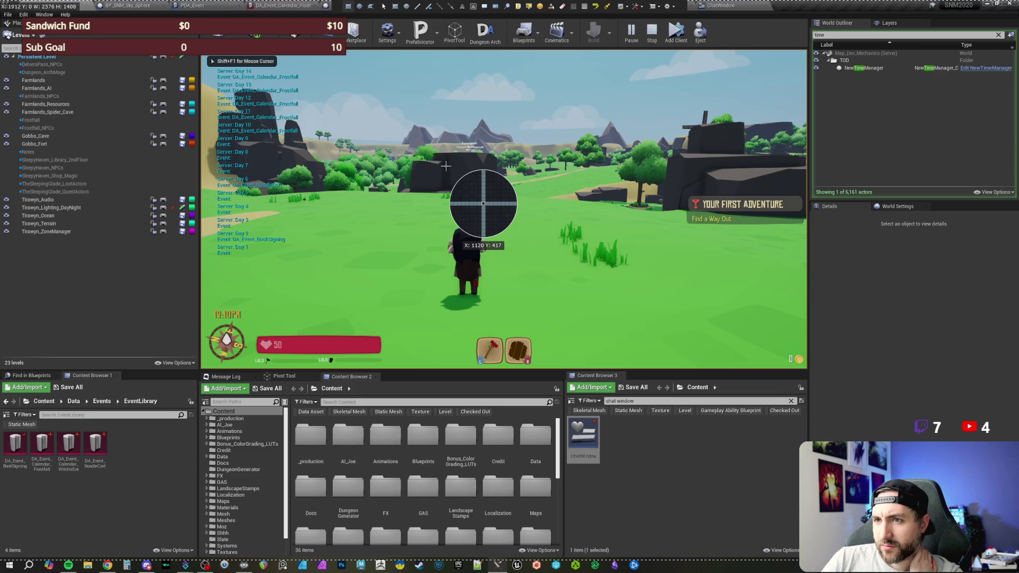
Stop the play session with Esc and return to the BP_GlobalEventManager graph
{"action": "key", "text": "Escape"}
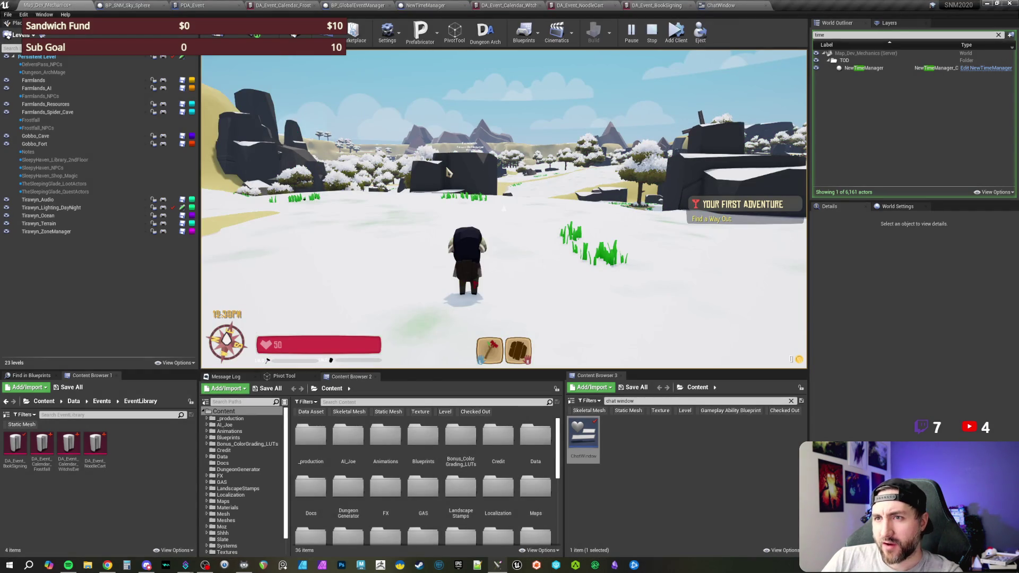
{"action": "key", "text": "Escape"}
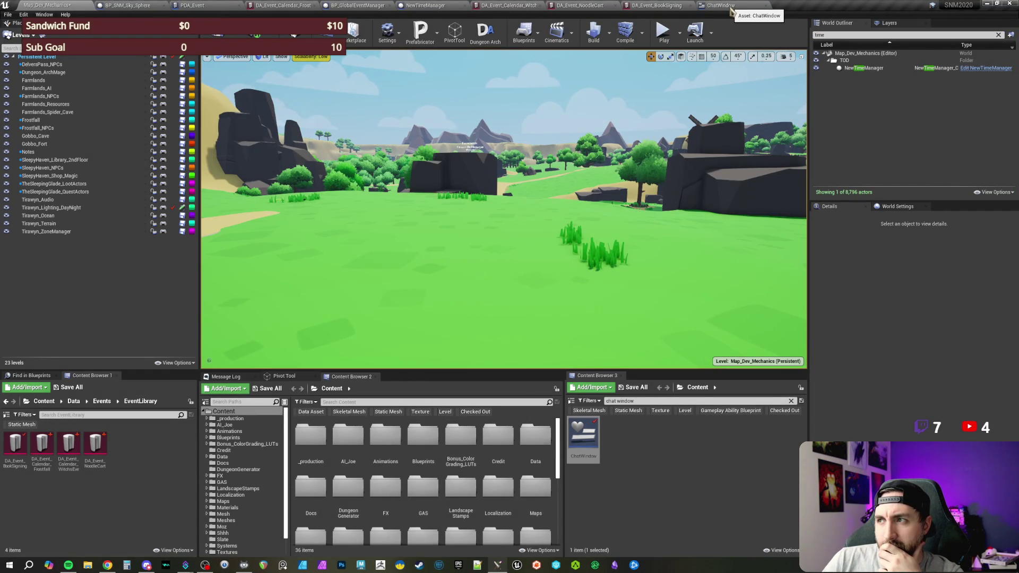
{"action": "left_click", "coordinate": [376, 9]}
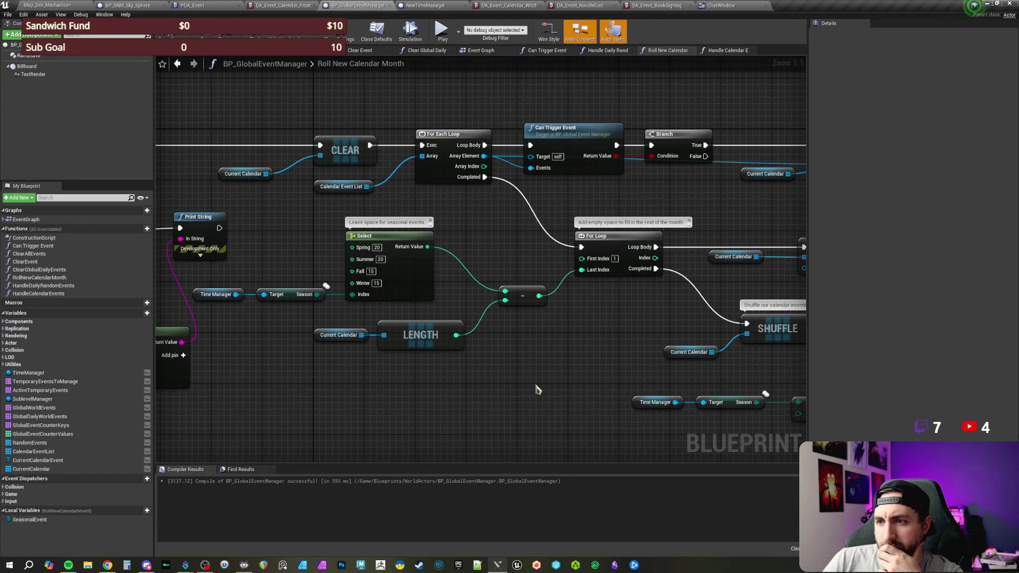
{"action": "mouse_move", "coordinate": [574, 385]}
{"action": "left_mouse_down"}
{"action": "mouse_move", "coordinate": [322, 372]}
{"action": "mouse_move", "coordinate": [475, 333]}
{"action": "mouse_move", "coordinate": [575, 357]}
{"action": "mouse_move", "coordinate": [421, 360]}
{"action": "mouse_move", "coordinate": [442, 366]}
{"action": "left_mouse_up"}
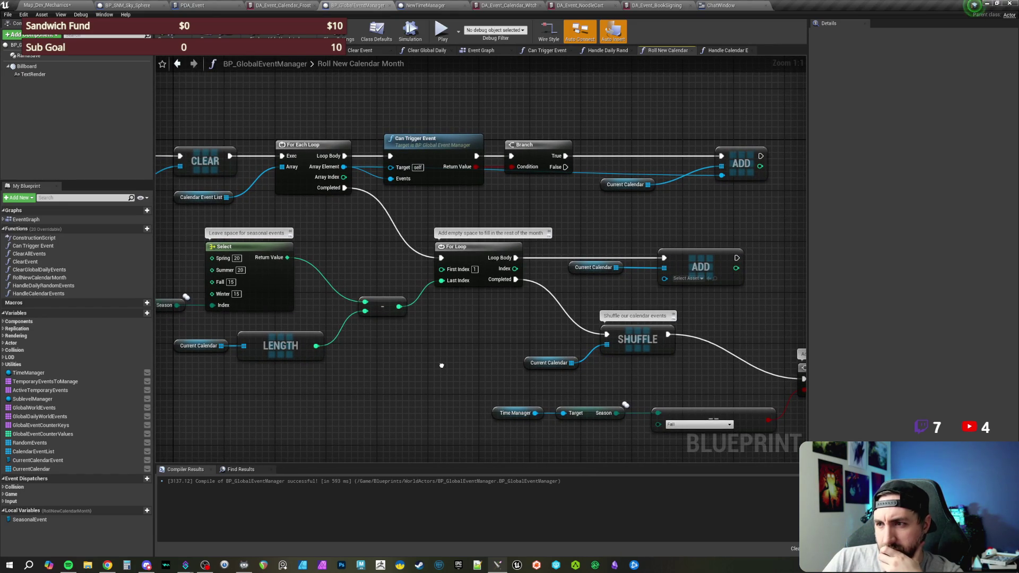
{"action": "mouse_move", "coordinate": [441, 366]}
{"action": "left_mouse_down"}
{"action": "mouse_move", "coordinate": [559, 383]}
{"action": "mouse_move", "coordinate": [449, 368]}
{"action": "mouse_move", "coordinate": [563, 354]}
{"action": "mouse_move", "coordinate": [432, 392]}
{"action": "mouse_move", "coordinate": [405, 376]}
{"action": "mouse_move", "coordinate": [337, 372]}
{"action": "left_mouse_up"}
Add a Print String after the empty-space ADD that prints its returned index
{"action": "left_click_drag", "start_coordinate": [580, 284], "coordinate": [625, 273]}
{"action": "key", "text": "Escape"}
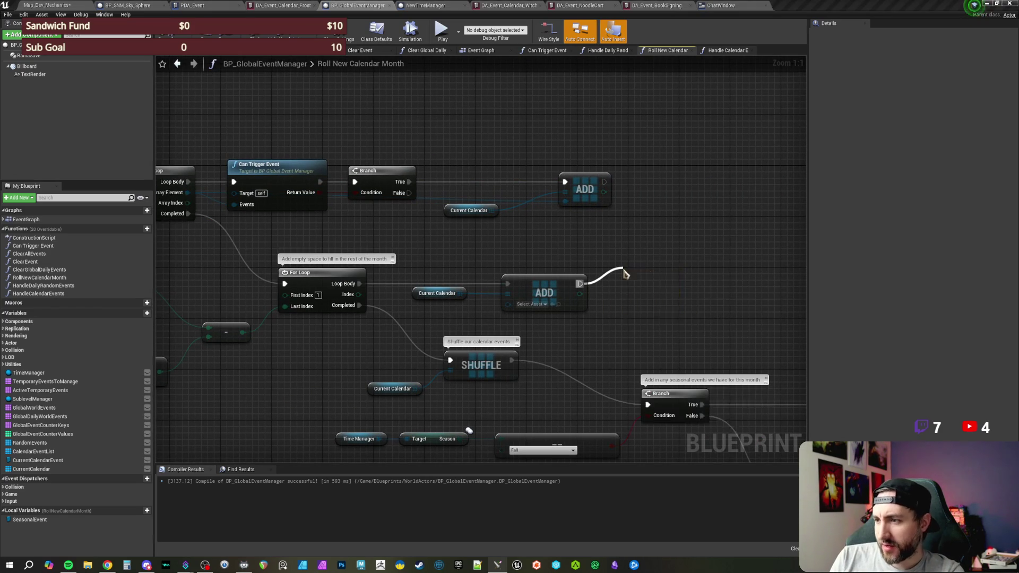
{"action": "left_click", "coordinate": [667, 245]}
{"action": "left_click_drag", "start_coordinate": [658, 298], "coordinate": [580, 294]}
{"action": "left_click", "coordinate": [619, 307]}
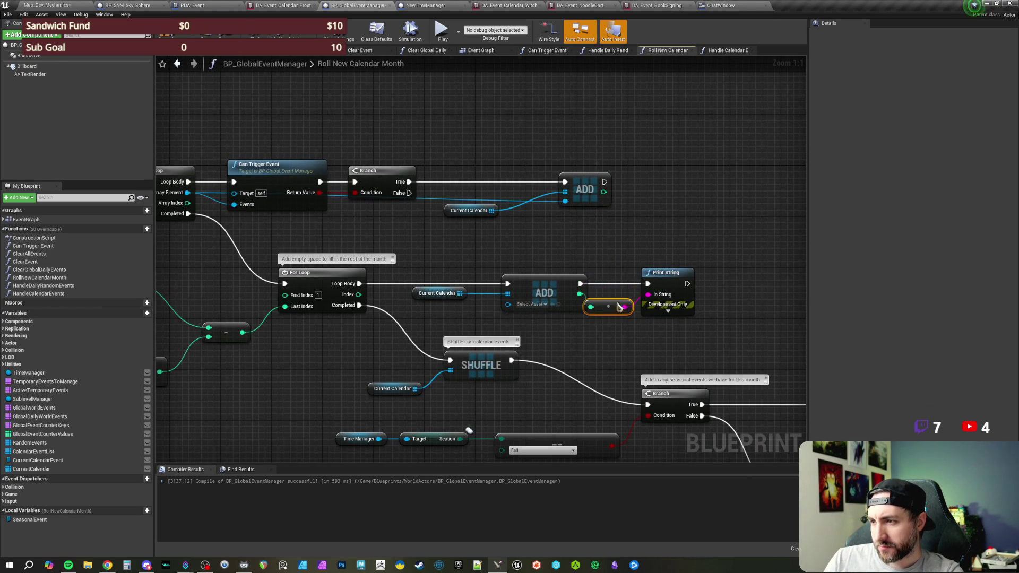
{"action": "left_click_drag", "start_coordinate": [658, 274], "coordinate": [690, 273]}
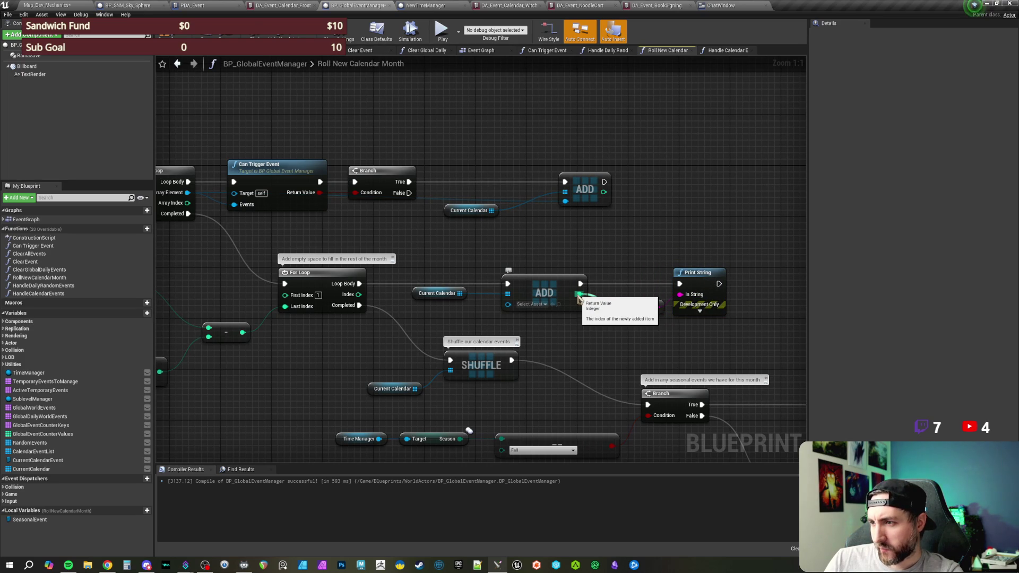
Wire the For Each Loop body into the event Print String, then return to Map_Dev_Mechanics
{"action": "left_click_drag", "start_coordinate": [578, 298], "coordinate": [703, 267]}
{"action": "left_click_drag", "start_coordinate": [176, 295], "coordinate": [483, 313]}
{"action": "left_click_drag", "start_coordinate": [233, 276], "coordinate": [334, 275]}
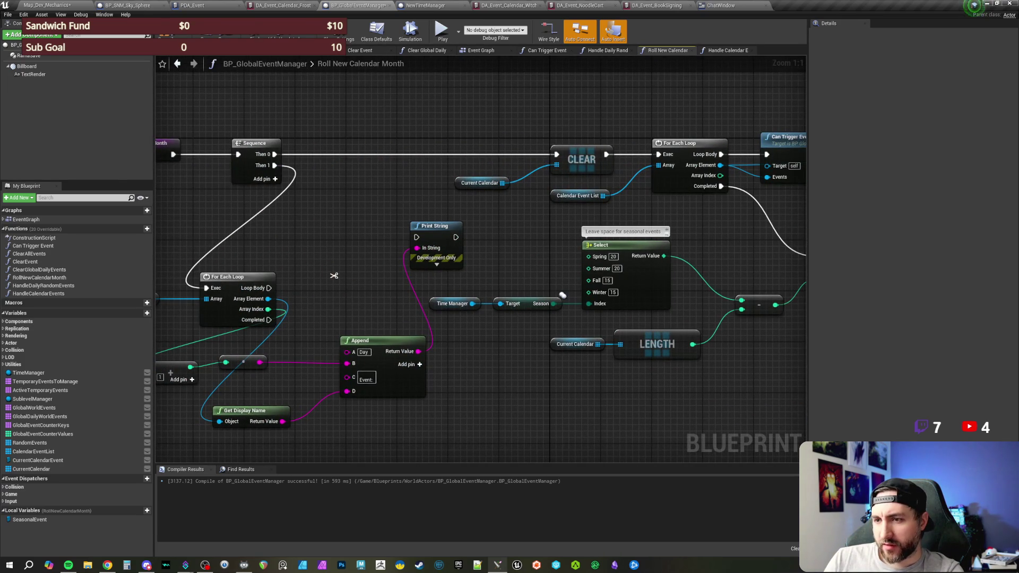
{"action": "left_click_drag", "start_coordinate": [269, 287], "coordinate": [416, 238]}
{"action": "left_click", "coordinate": [274, 165], "text": "alt"}
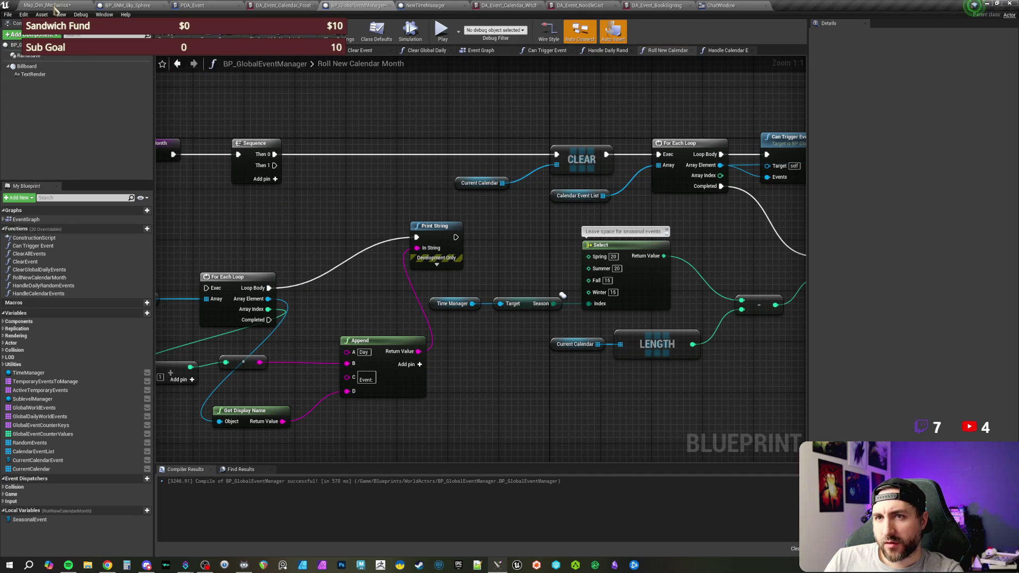
{"action": "left_click", "coordinate": [56, 7]}
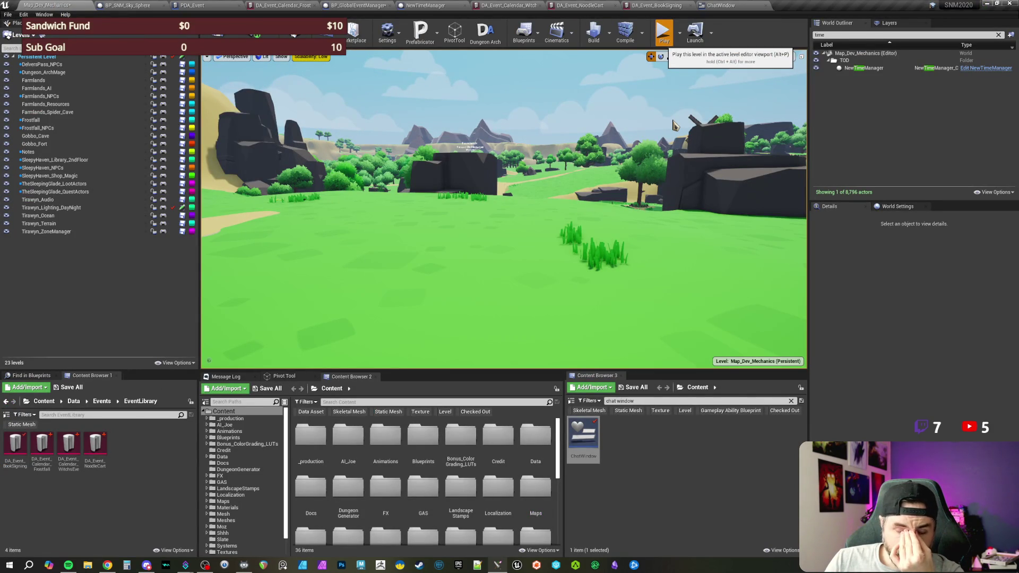
{"action": "key", "text": "alt+p"}
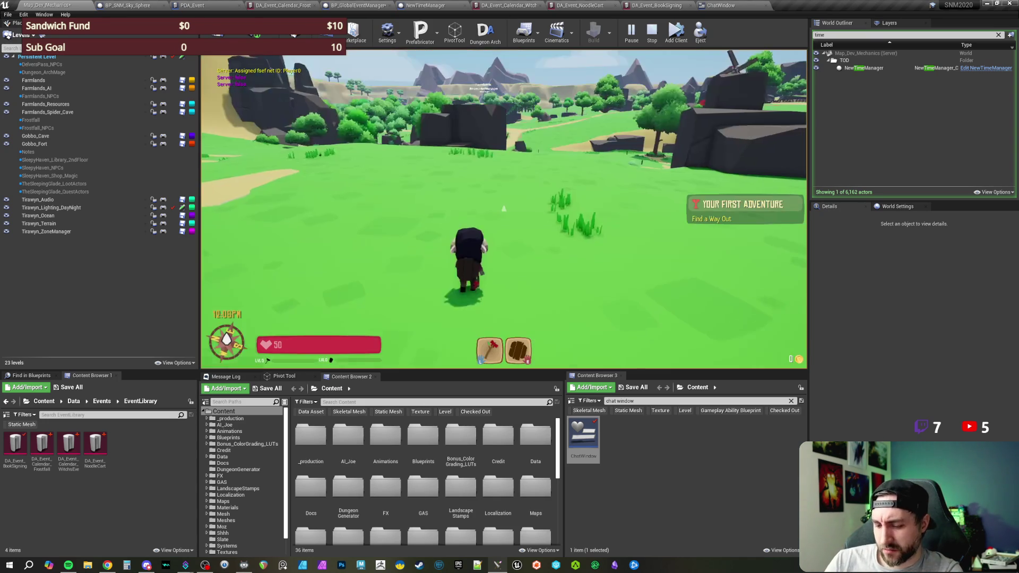
{"action": "key", "text": "Return"}
{"action": "type", "text": "/setsea"}
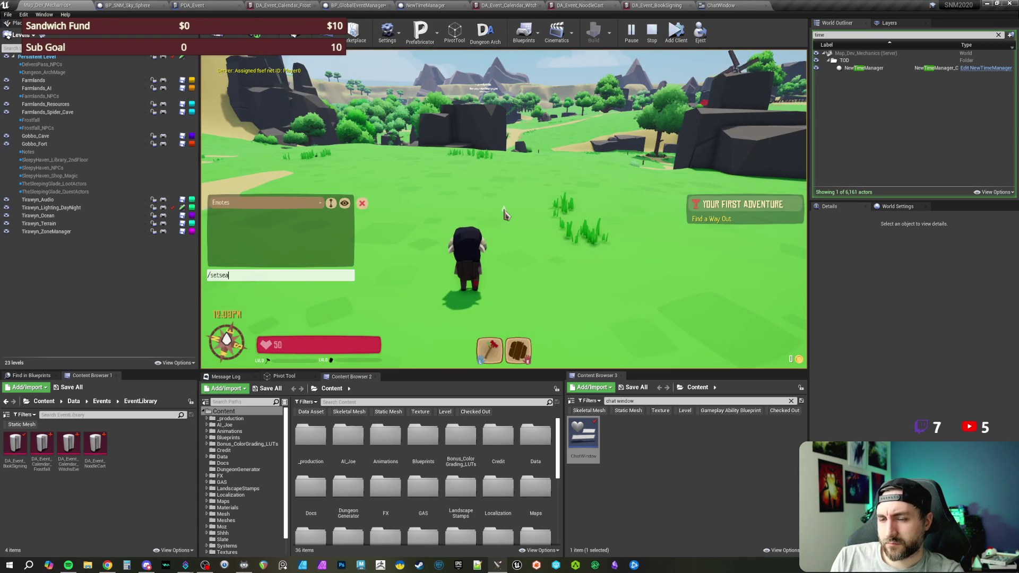
{"action": "type", "text": "son 1"}
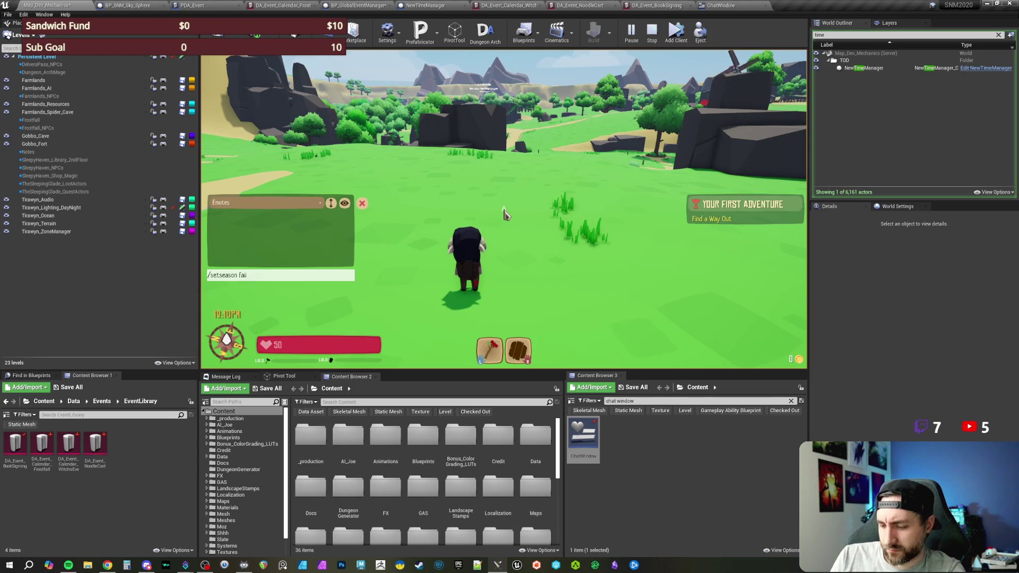
{"action": "key", "text": "Return"}
{"action": "key", "text": "Print"}
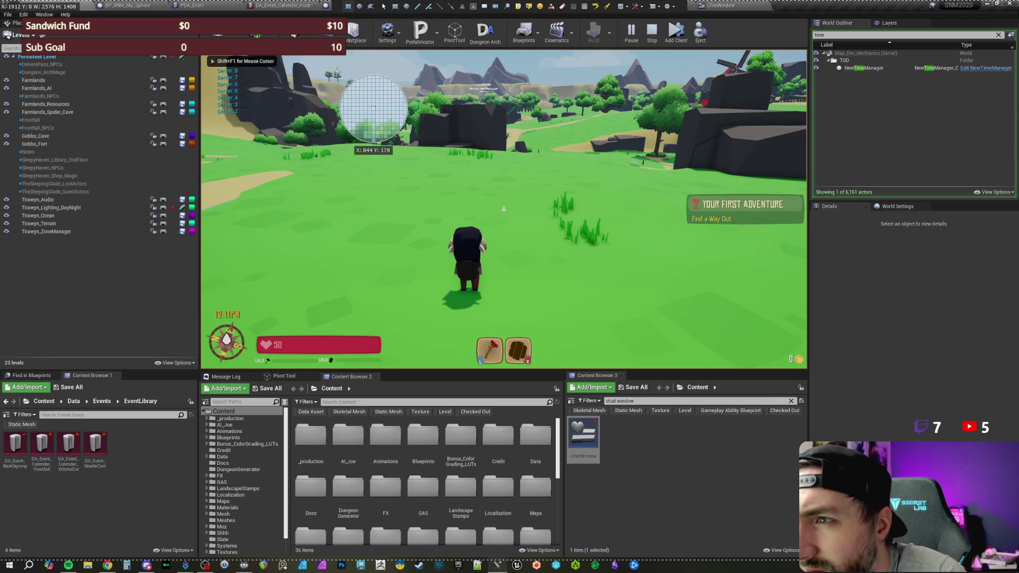
{"action": "key", "text": "Escape"}
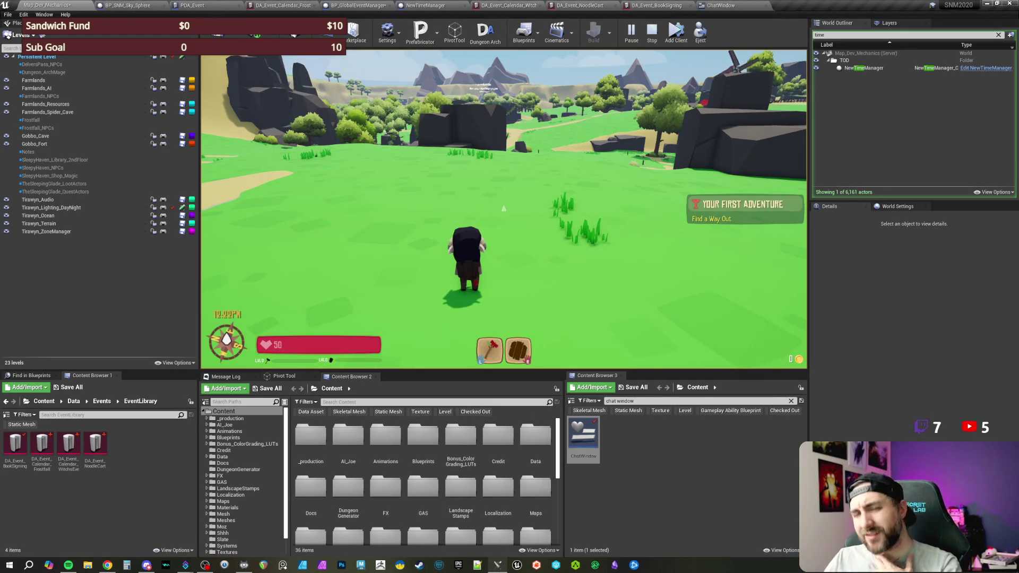
{"action": "key", "text": "Escape"}
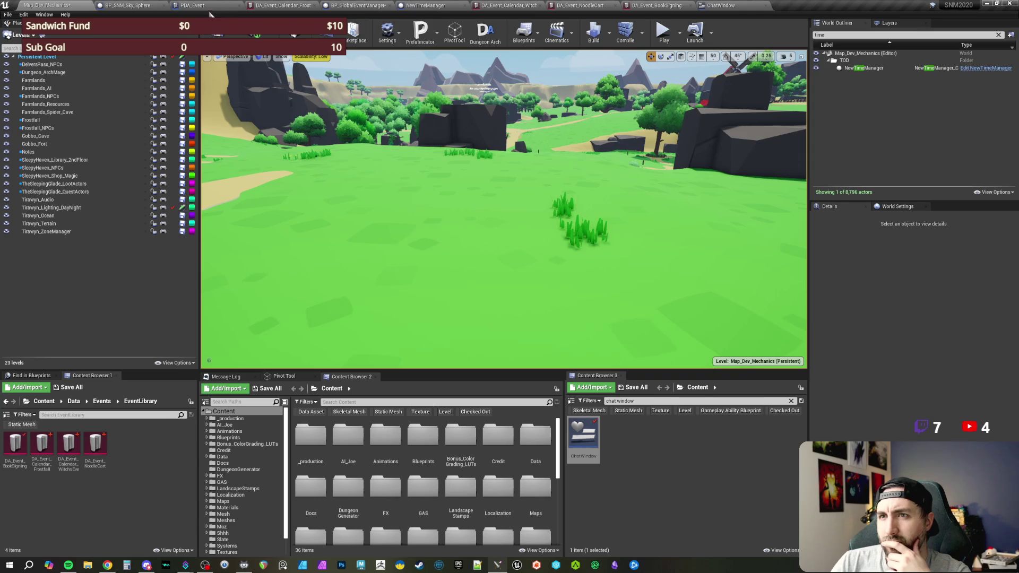
In BP_GlobalEventManager, add a Print String off the For Each Loop's Completed pin
{"action": "left_click", "coordinate": [370, 10]}
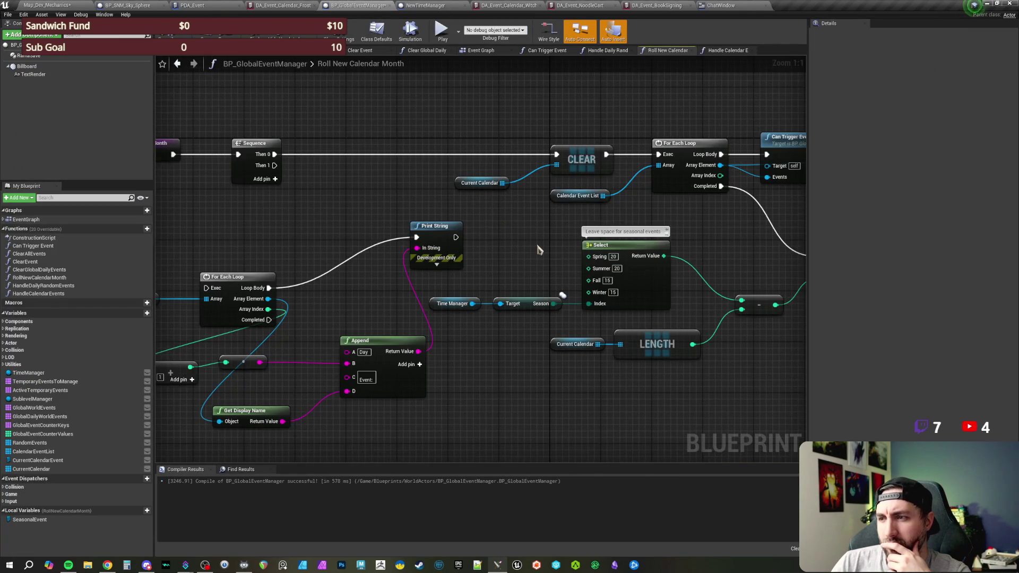
{"action": "left_click_drag", "start_coordinate": [537, 250], "coordinate": [333, 225]}
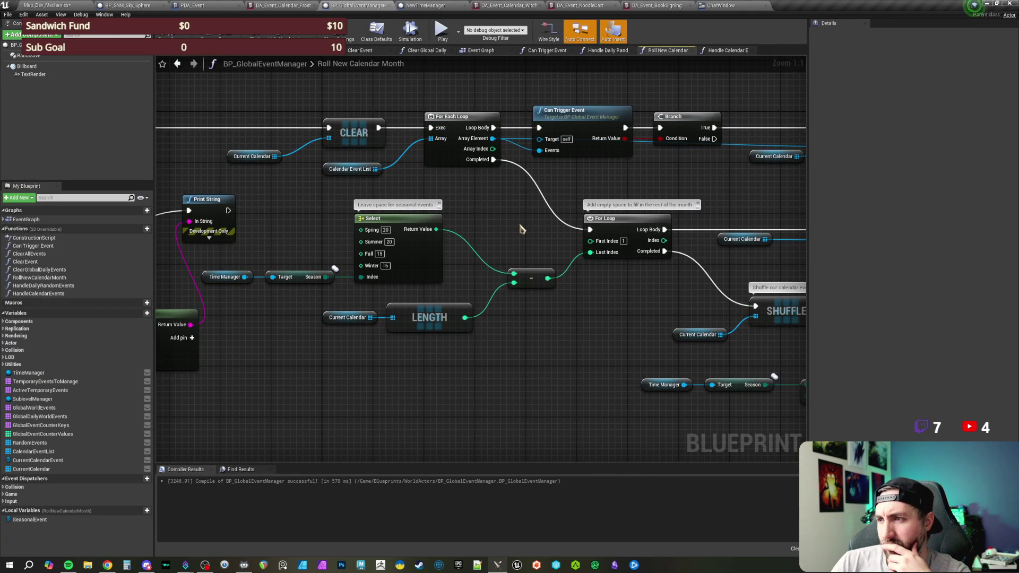
{"action": "left_click_drag", "start_coordinate": [520, 229], "coordinate": [511, 223]}
{"action": "left_click_drag", "start_coordinate": [474, 224], "coordinate": [461, 287]}
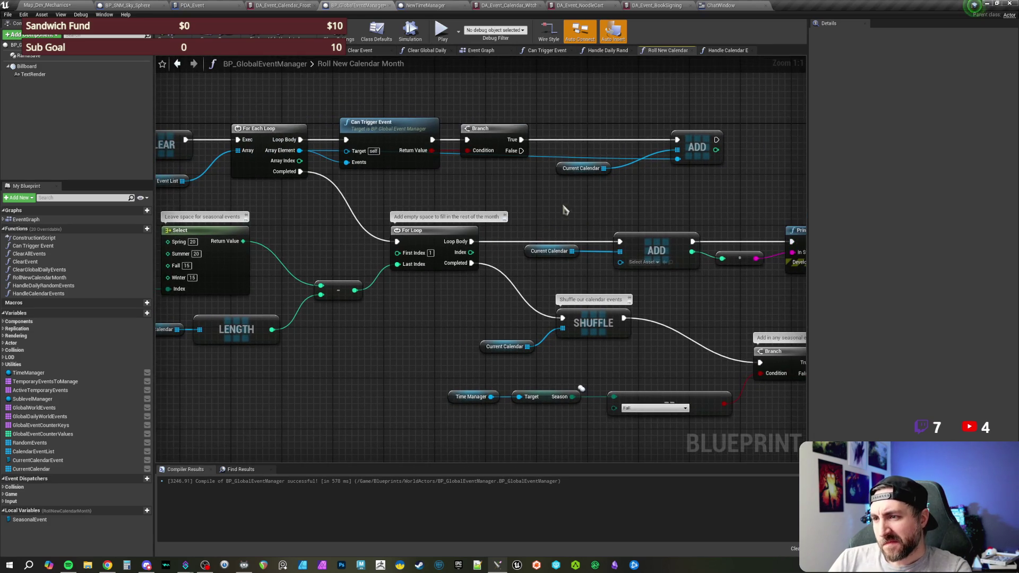
{"action": "left_click_drag", "start_coordinate": [560, 211], "coordinate": [619, 227]}
{"action": "left_click_drag", "start_coordinate": [360, 187], "coordinate": [357, 206]}
{"action": "type", "text": "print string"}
{"action": "key", "text": "Return"}
Feed a conversion node into the Print String's In String and select the Current Calendar and LENGTH nodes
{"action": "left_click_drag", "start_coordinate": [397, 302], "coordinate": [450, 274]}
{"action": "mouse_move", "coordinate": [419, 202]}
{"action": "left_mouse_down"}
{"action": "mouse_move", "coordinate": [467, 233]}
{"action": "mouse_move", "coordinate": [467, 277]}
{"action": "left_mouse_up"}
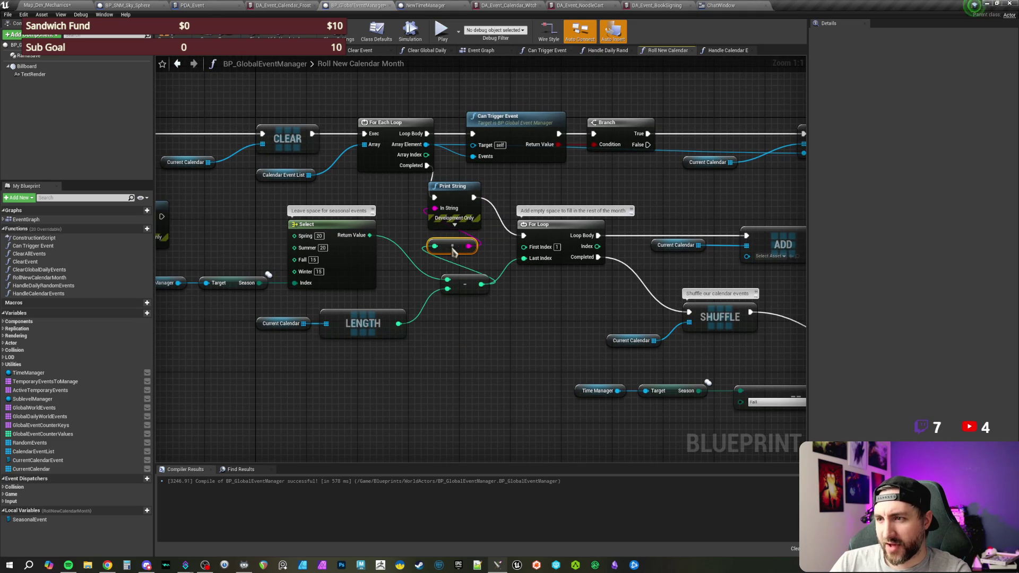
{"action": "left_click_drag", "start_coordinate": [339, 345], "coordinate": [414, 348]}
{"action": "left_click_drag", "start_coordinate": [369, 307], "coordinate": [419, 346]}
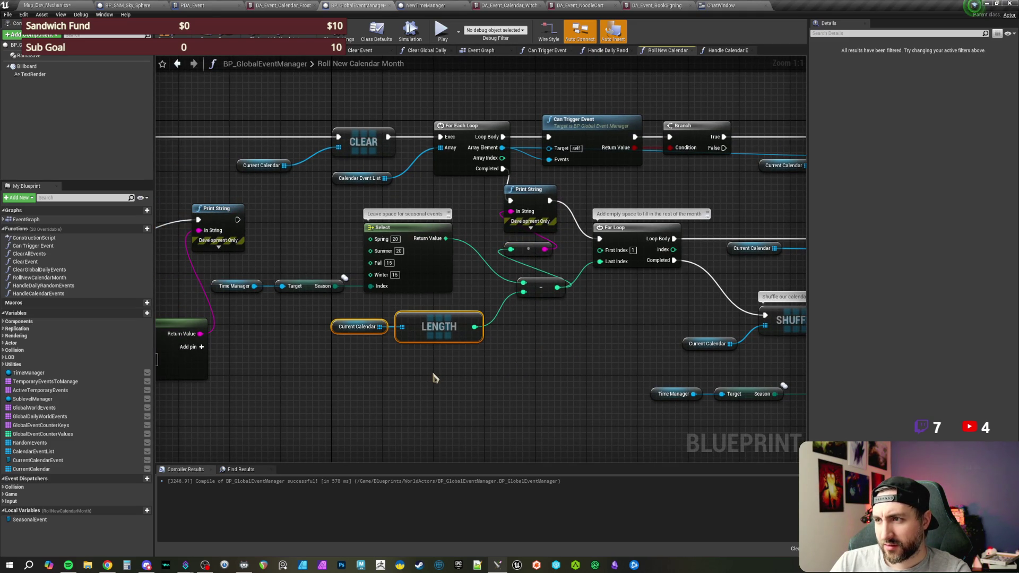
{"action": "left_click", "coordinate": [433, 378]}
{"action": "scroll", "coordinate": [539, 352], "scroll_direction": "down", "scroll_amount": 1}
{"action": "left_click_drag", "start_coordinate": [539, 352], "coordinate": [383, 363]}
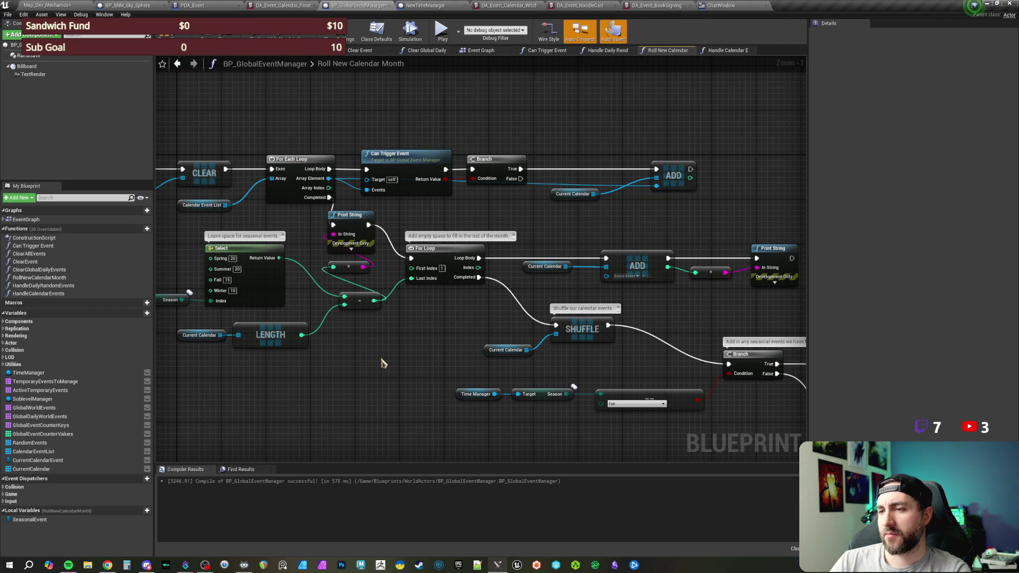
{"action": "mouse_move", "coordinate": [383, 363]}
{"action": "left_mouse_down"}
{"action": "mouse_move", "coordinate": [461, 354]}
{"action": "mouse_move", "coordinate": [344, 348]}
{"action": "left_mouse_up"}
{"action": "mouse_move", "coordinate": [535, 223]}
{"action": "left_mouse_down"}
{"action": "mouse_move", "coordinate": [658, 268]}
{"action": "mouse_move", "coordinate": [721, 271]}
{"action": "left_mouse_up"}
{"action": "mouse_move", "coordinate": [411, 294]}
{"action": "left_mouse_down"}
{"action": "mouse_move", "coordinate": [390, 272]}
{"action": "mouse_move", "coordinate": [389, 312]}
{"action": "mouse_move", "coordinate": [458, 313]}
{"action": "left_mouse_up"}
{"action": "left_click_drag", "start_coordinate": [358, 343], "coordinate": [241, 317]}
{"action": "left_click_drag", "start_coordinate": [500, 266], "coordinate": [396, 267]}
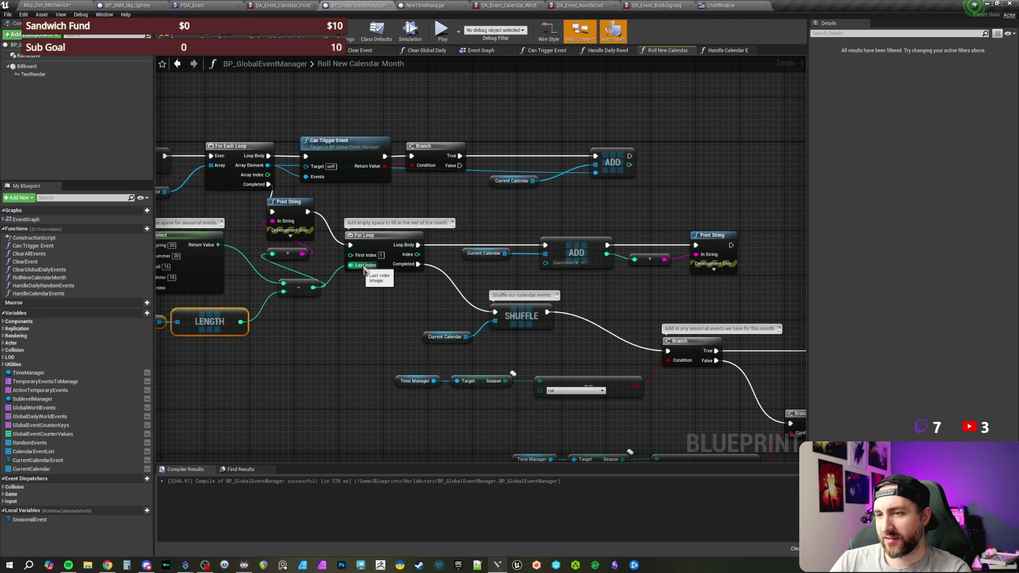
{"action": "mouse_move", "coordinate": [381, 206]}
{"action": "left_mouse_down"}
{"action": "mouse_move", "coordinate": [509, 246]}
{"action": "mouse_move", "coordinate": [685, 266]}
{"action": "left_mouse_up"}
{"action": "scroll", "coordinate": [531, 276], "scroll_direction": "up", "scroll_amount": 1}
{"action": "mouse_move", "coordinate": [515, 184]}
{"action": "left_mouse_down"}
{"action": "mouse_move", "coordinate": [476, 213]}
{"action": "mouse_move", "coordinate": [435, 216]}
{"action": "left_mouse_up"}
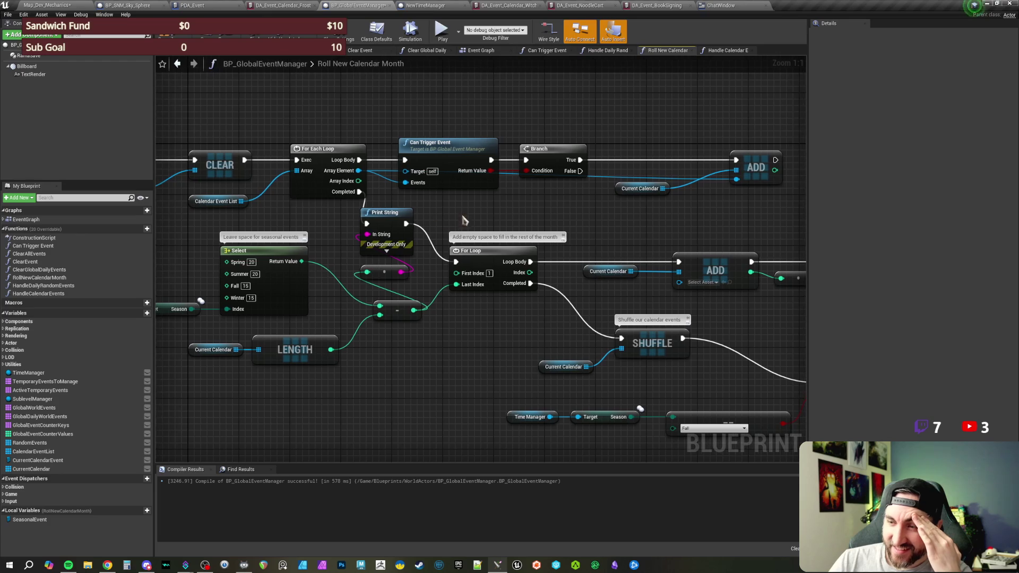
{"action": "left_click", "coordinate": [479, 263]}
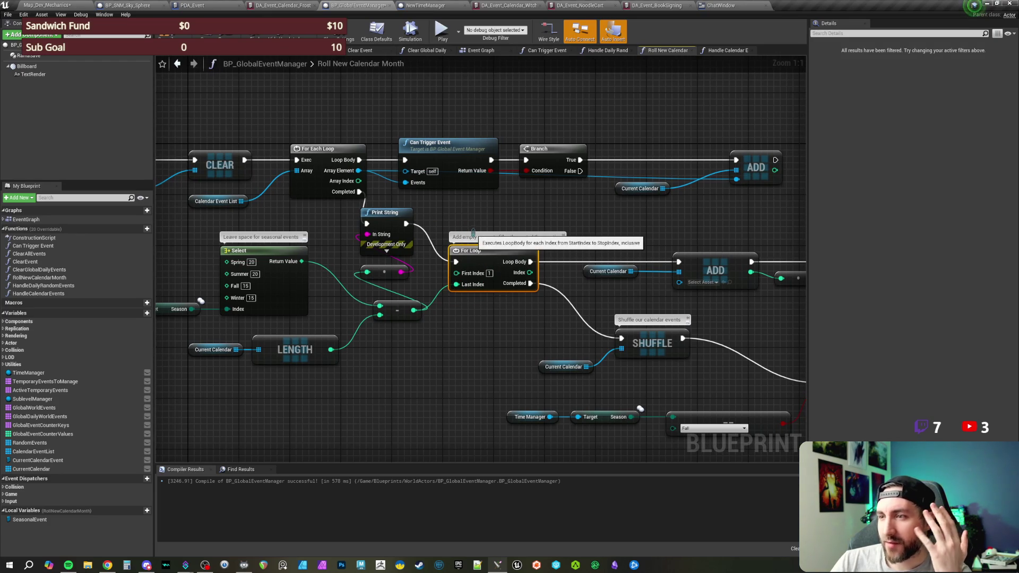
{"action": "left_click_drag", "start_coordinate": [476, 255], "coordinate": [501, 255]}
Open the For Loop macro to inspect its index-increment logic, then close the StandardMacros tab
{"action": "double_click", "coordinate": [501, 256]}
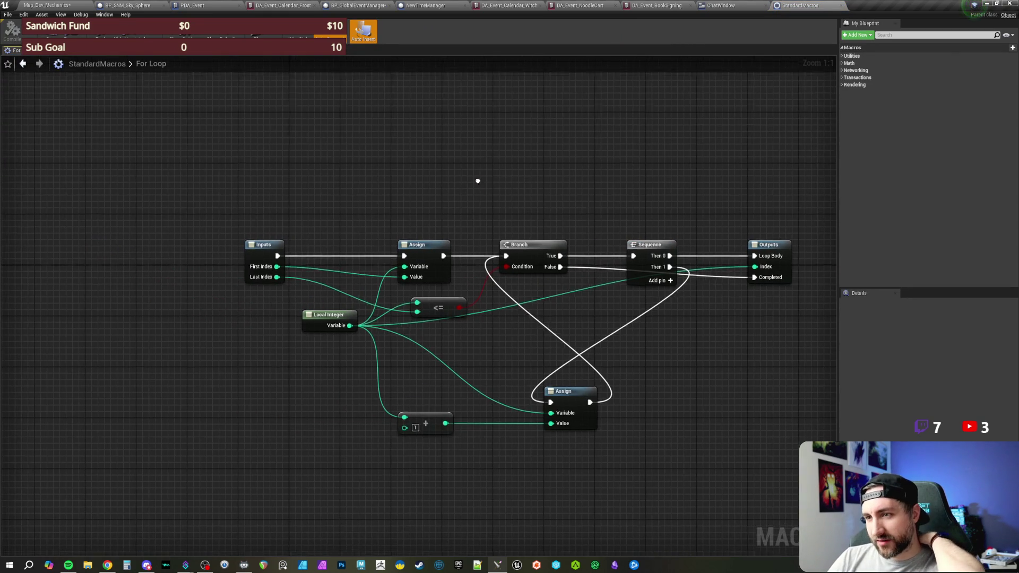
{"action": "mouse_move", "coordinate": [309, 191]}
{"action": "left_mouse_down"}
{"action": "mouse_move", "coordinate": [646, 391]}
{"action": "mouse_move", "coordinate": [747, 282]}
{"action": "left_mouse_up"}
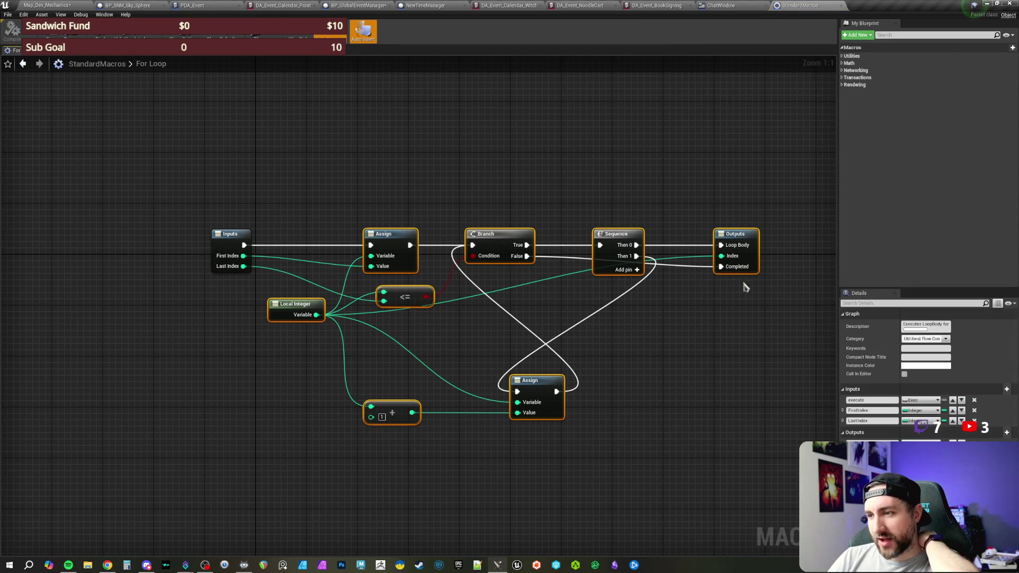
{"action": "left_click", "coordinate": [656, 365]}
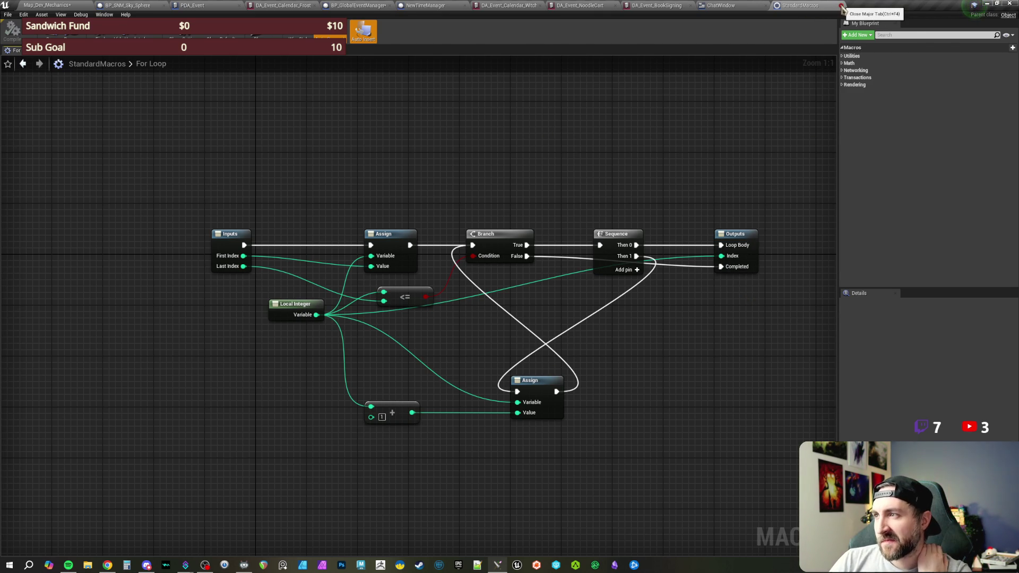
{"action": "left_click", "coordinate": [841, 6]}
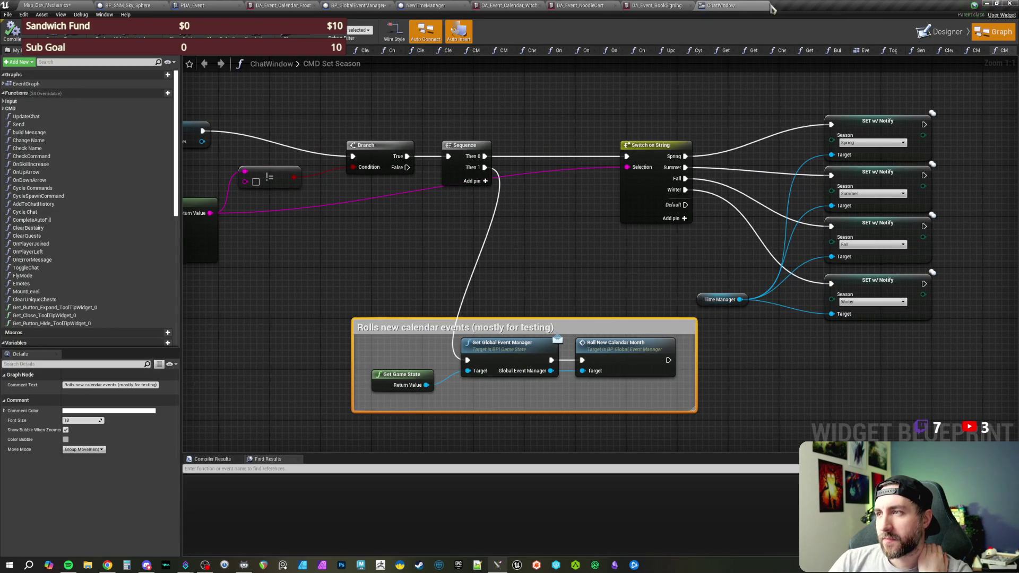
Shift the For Loop and downstream nodes right and delete the leftover debug conversion node
{"action": "left_click", "coordinate": [388, 6]}
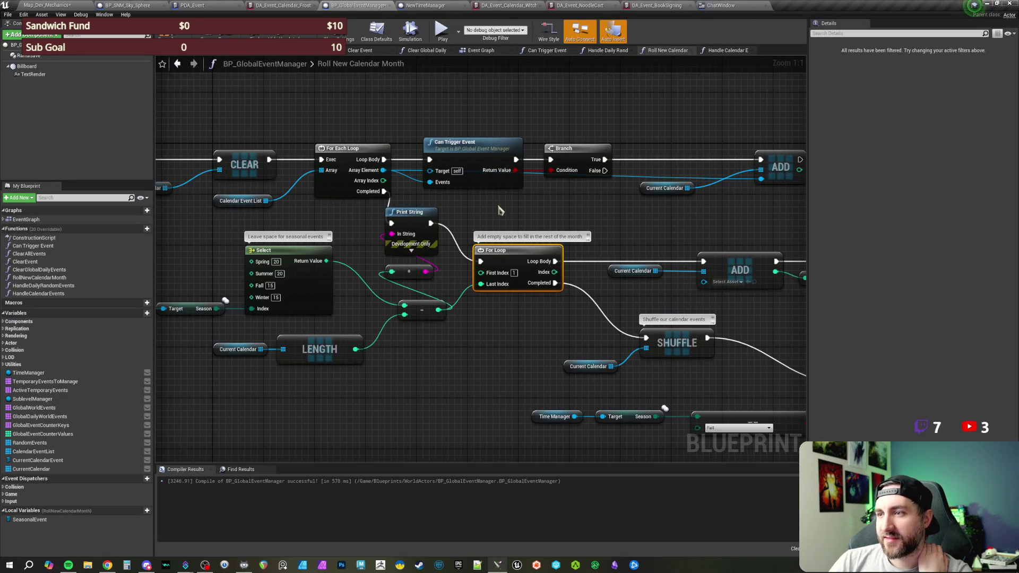
{"action": "left_click", "coordinate": [499, 208]}
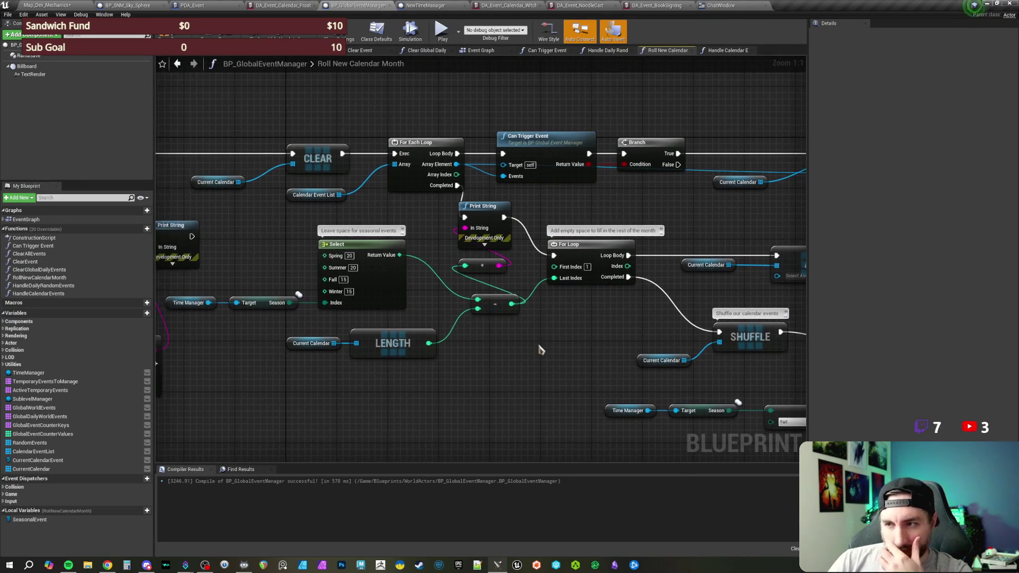
{"action": "scroll", "coordinate": [539, 347], "scroll_direction": "down", "scroll_amount": 2}
{"action": "mouse_move", "coordinate": [253, 191]}
{"action": "left_mouse_down"}
{"action": "mouse_move", "coordinate": [451, 260]}
{"action": "mouse_move", "coordinate": [855, 431]}
{"action": "mouse_move", "coordinate": [838, 424]}
{"action": "left_mouse_up"}
{"action": "scroll", "coordinate": [373, 311], "scroll_direction": "up", "scroll_amount": 2}
{"action": "left_click", "coordinate": [463, 191]}
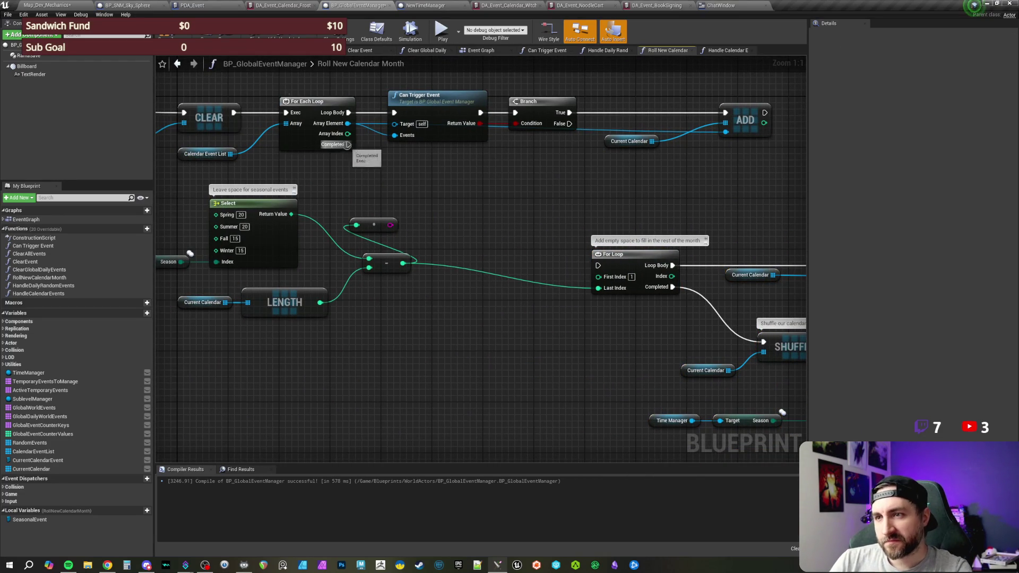
{"action": "left_click", "coordinate": [391, 227]}
{"action": "key", "text": "Delete"}
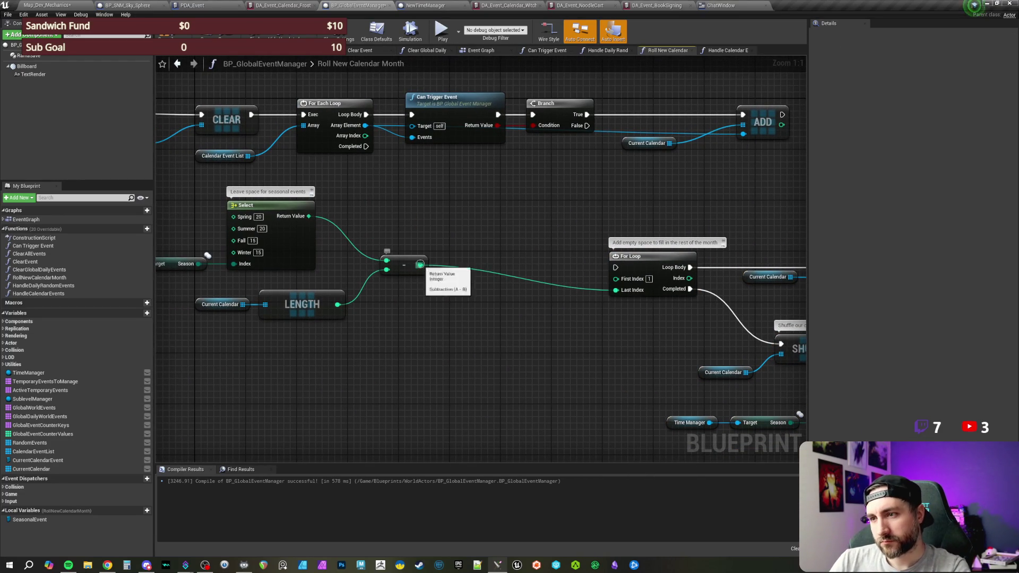
Promote the subtraction result to a local variable set when the For Each Loop completes
{"action": "right_click", "coordinate": [420, 265]}
{"action": "left_click", "coordinate": [460, 331]}
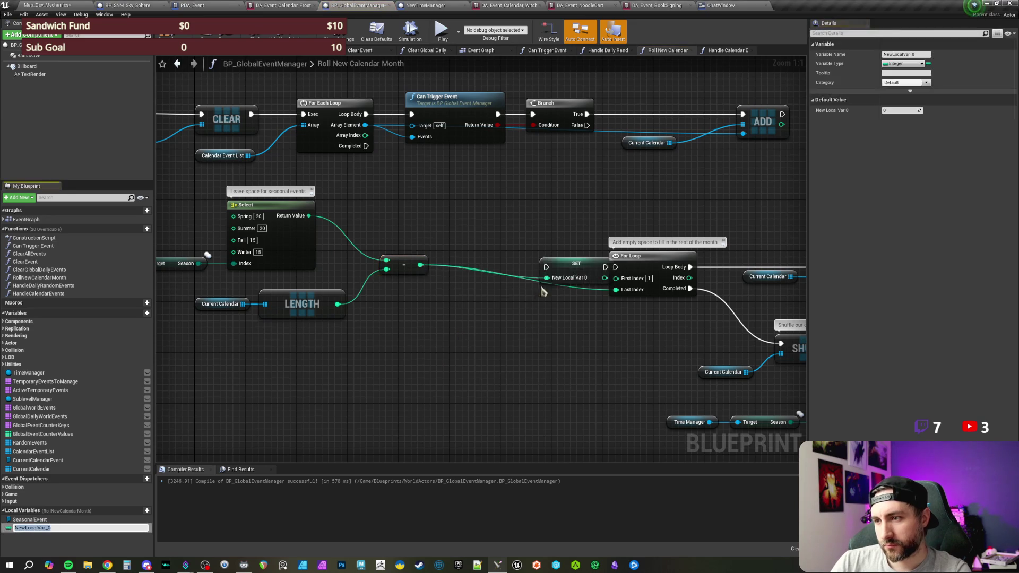
{"action": "mouse_move", "coordinate": [576, 264]}
{"action": "left_mouse_down"}
{"action": "mouse_move", "coordinate": [418, 187]}
{"action": "mouse_move", "coordinate": [366, 146]}
{"action": "left_mouse_up"}
{"action": "mouse_move", "coordinate": [594, 278]}
{"action": "left_mouse_down"}
{"action": "mouse_move", "coordinate": [615, 278]}
{"action": "mouse_move", "coordinate": [616, 289]}
{"action": "left_mouse_up"}
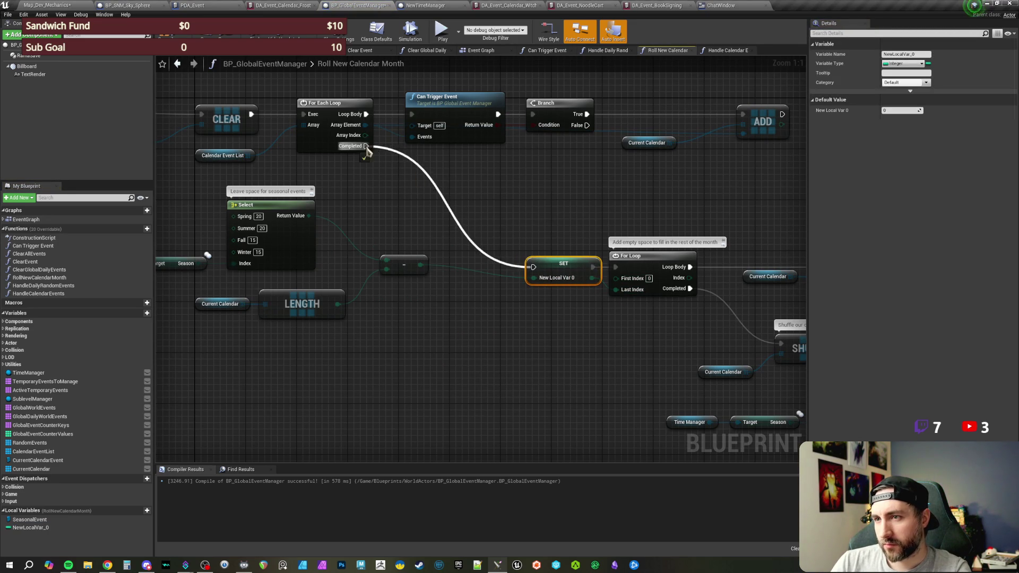
{"action": "left_click", "coordinate": [507, 350]}
{"action": "left_click_drag", "start_coordinate": [506, 351], "coordinate": [529, 342]}
{"action": "left_click_drag", "start_coordinate": [423, 260], "coordinate": [438, 277]}
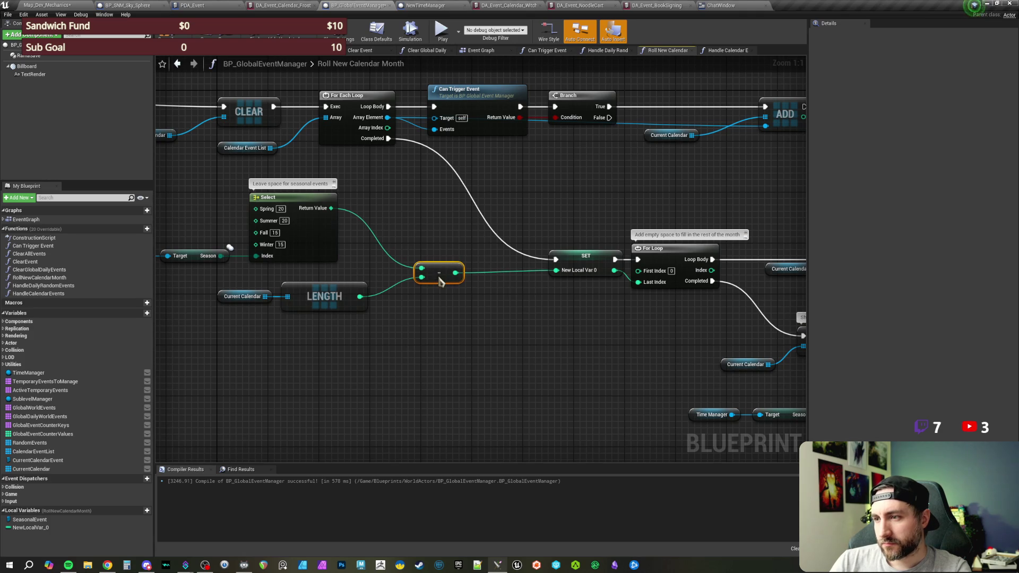
Rename the new local variable to CachedRemainingEventSpace
{"action": "left_click", "coordinate": [583, 260]}
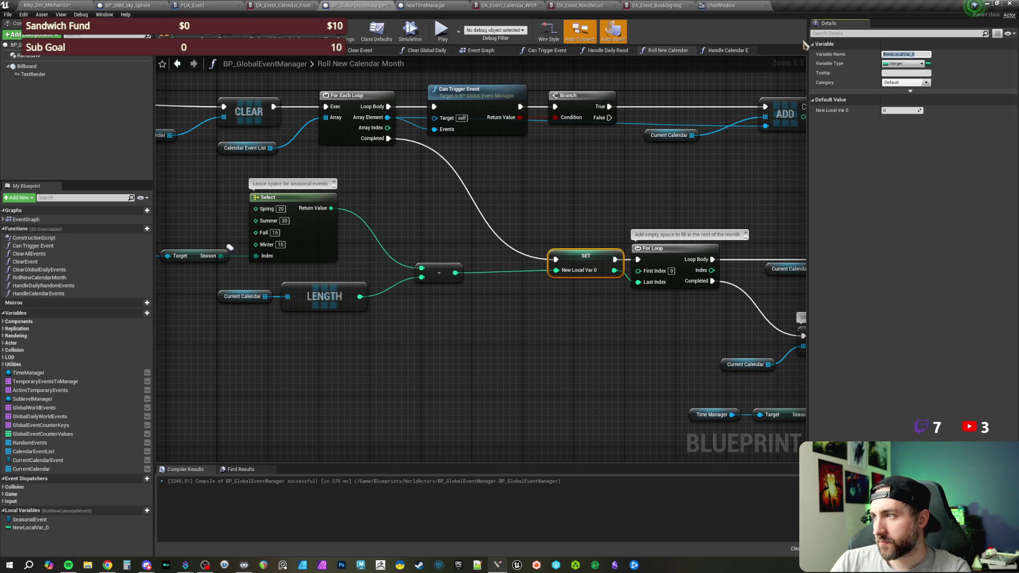
{"action": "type", "text": "CachedRemainingEventSpace"}
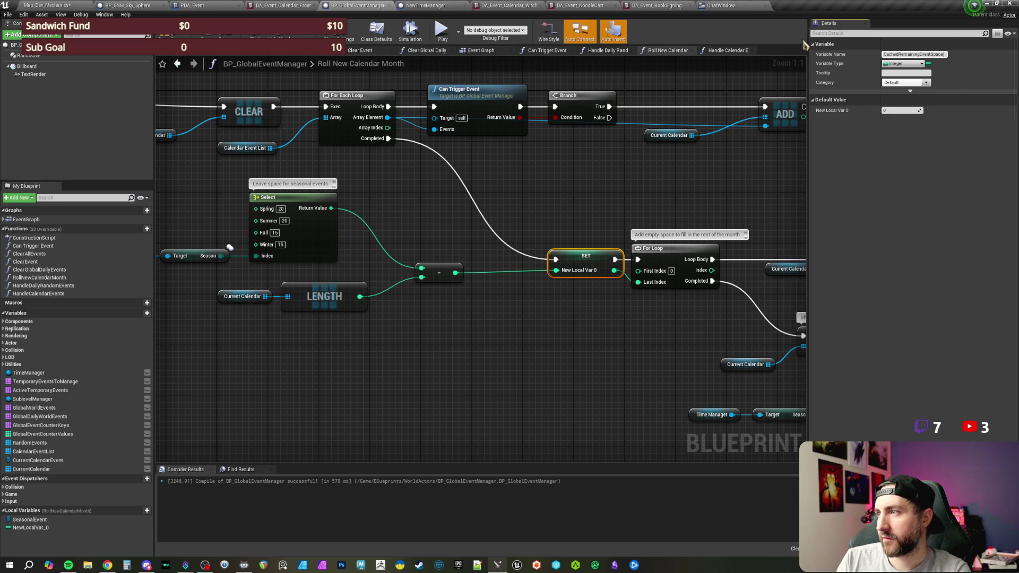
{"action": "key", "text": "Return"}
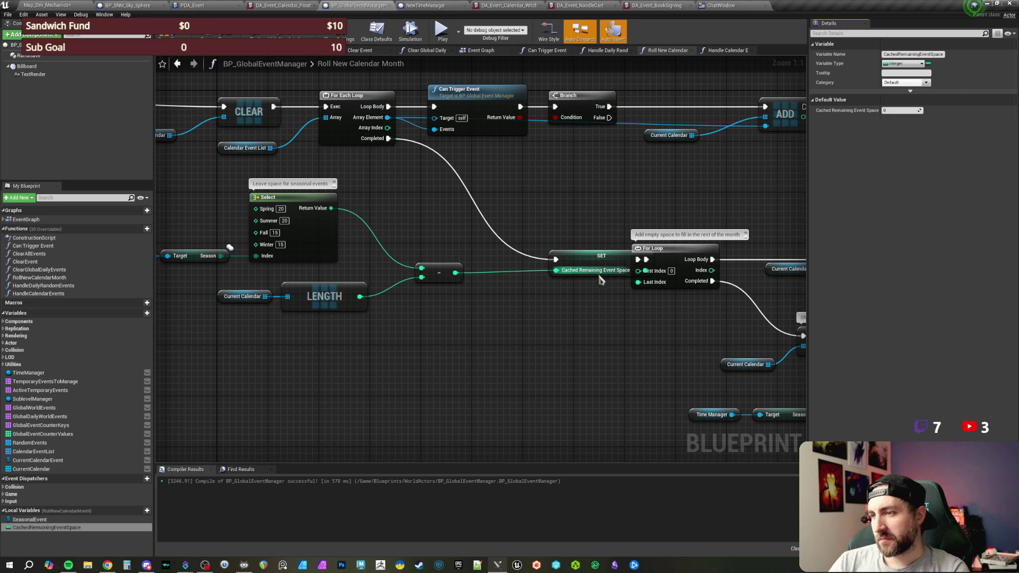
{"action": "left_click_drag", "start_coordinate": [600, 269], "coordinate": [557, 268]}
{"action": "left_click", "coordinate": [568, 221]}
{"action": "scroll", "coordinate": [439, 229], "scroll_direction": "down", "scroll_amount": 1}
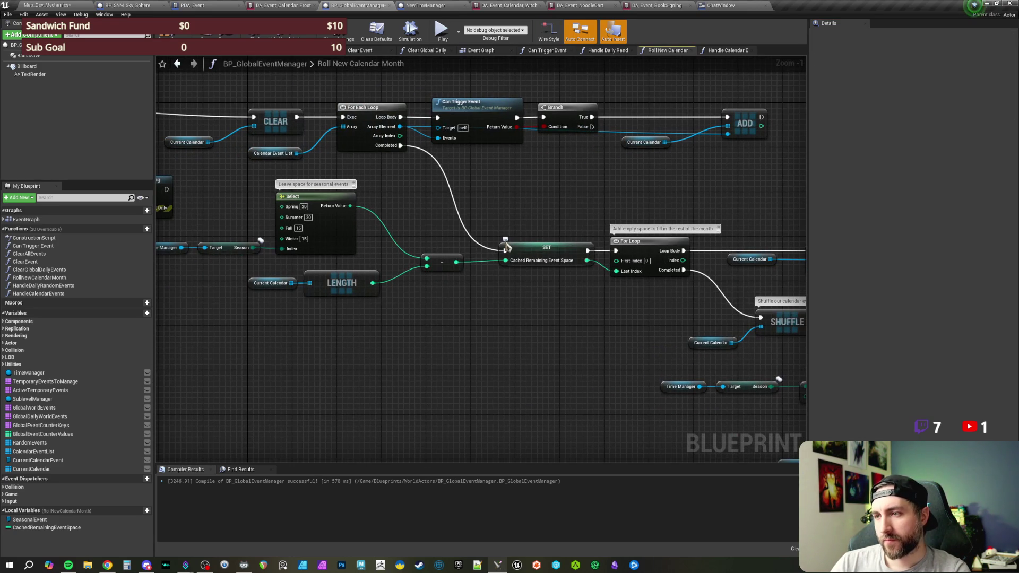
Comment the SET node 'Cache this so the len doesn't change during the loop'
{"action": "type", "text": "Cache this so the"}
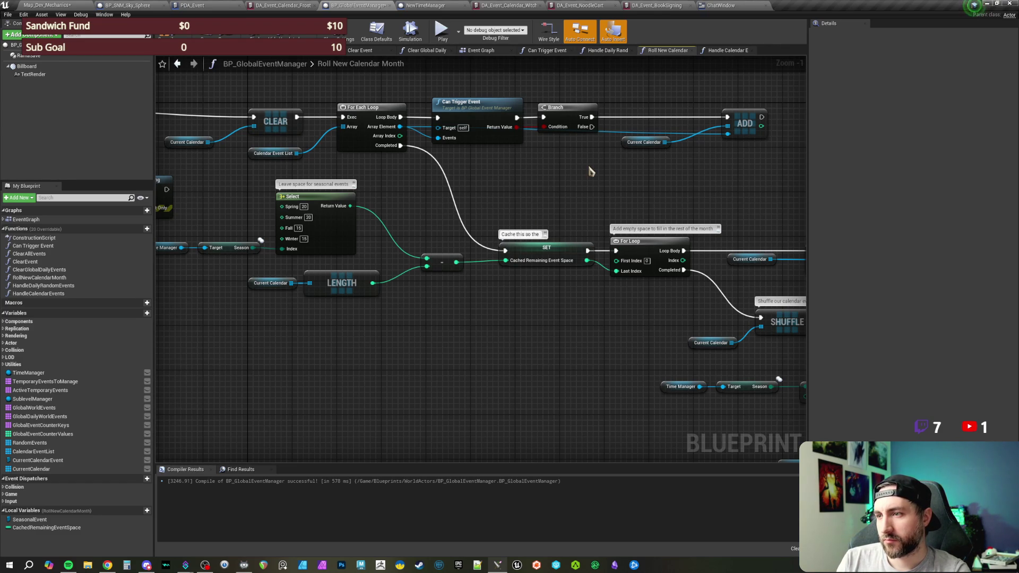
{"action": "type", "text": "ange during the loop"}
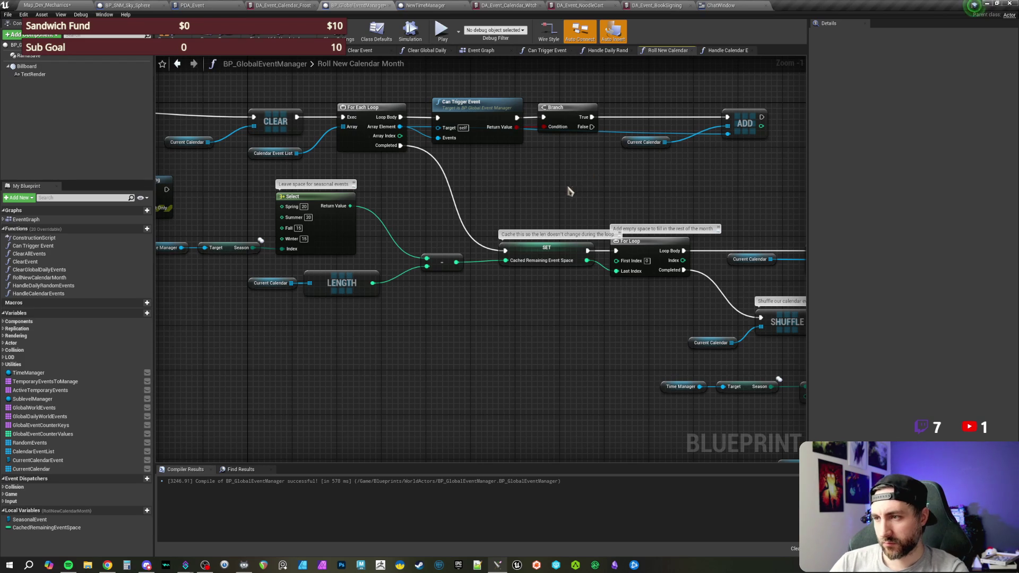
{"action": "left_click_drag", "start_coordinate": [543, 255], "coordinate": [525, 255]}
{"action": "left_click", "coordinate": [531, 208]}
{"action": "scroll", "coordinate": [530, 209], "scroll_direction": "up", "scroll_amount": 1}
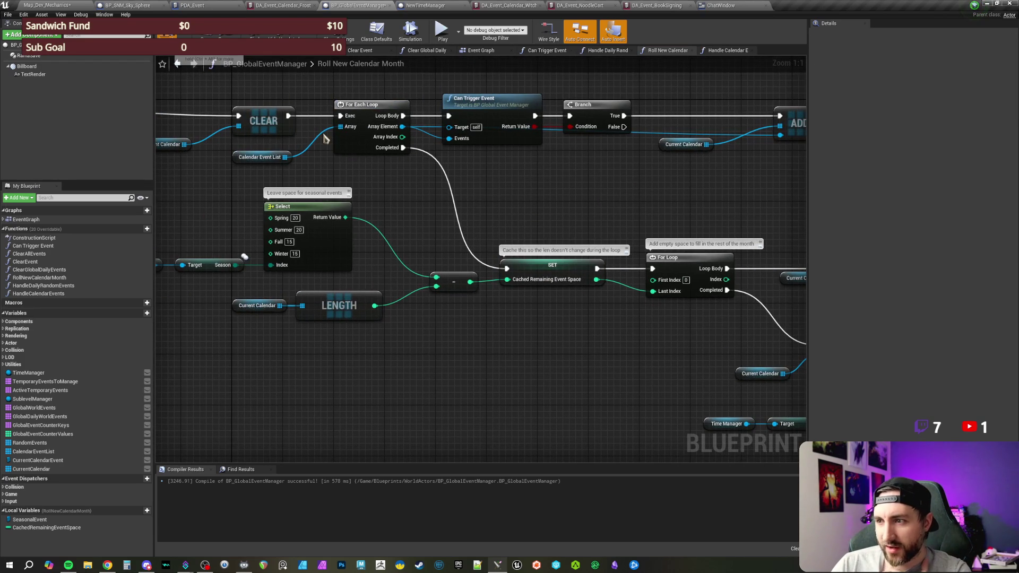
{"action": "left_click_drag", "start_coordinate": [531, 219], "coordinate": [563, 225]}
{"action": "scroll", "coordinate": [563, 215], "scroll_direction": "down", "scroll_amount": 1}
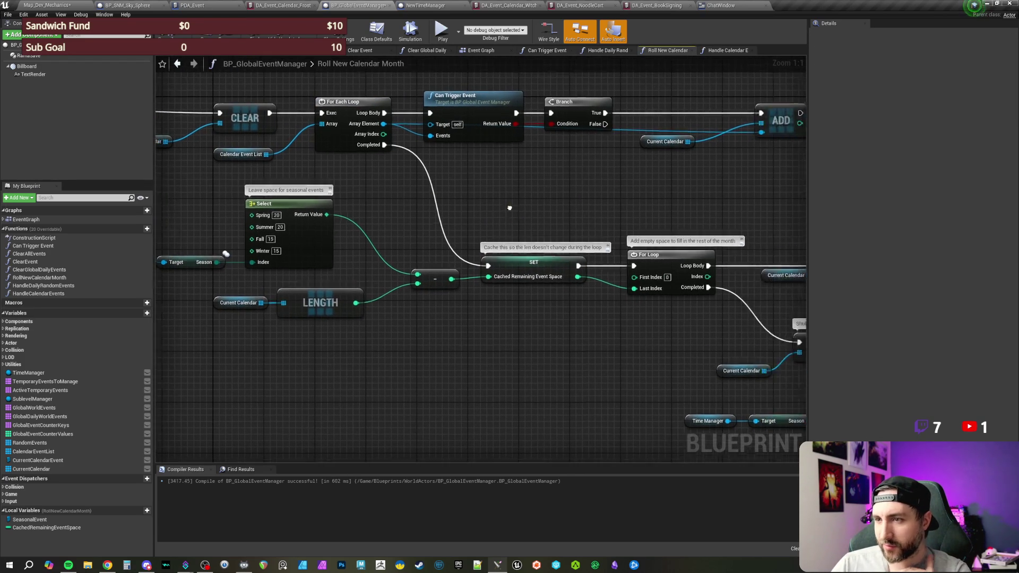
{"action": "left_click_drag", "start_coordinate": [505, 208], "coordinate": [553, 216]}
{"action": "scroll", "coordinate": [554, 215], "scroll_direction": "up", "scroll_amount": 1}
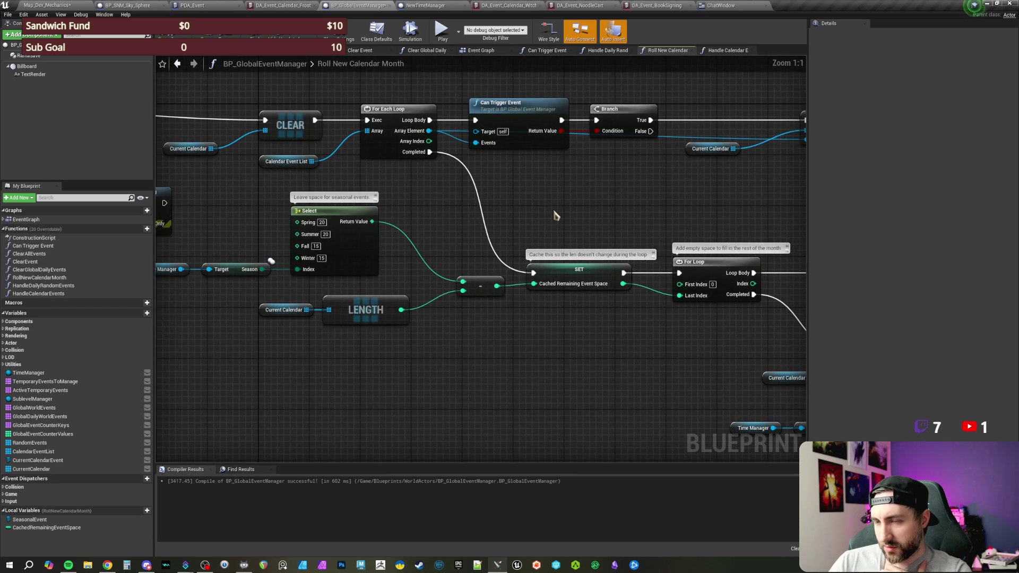
{"action": "left_click_drag", "start_coordinate": [203, 152], "coordinate": [481, 179]}
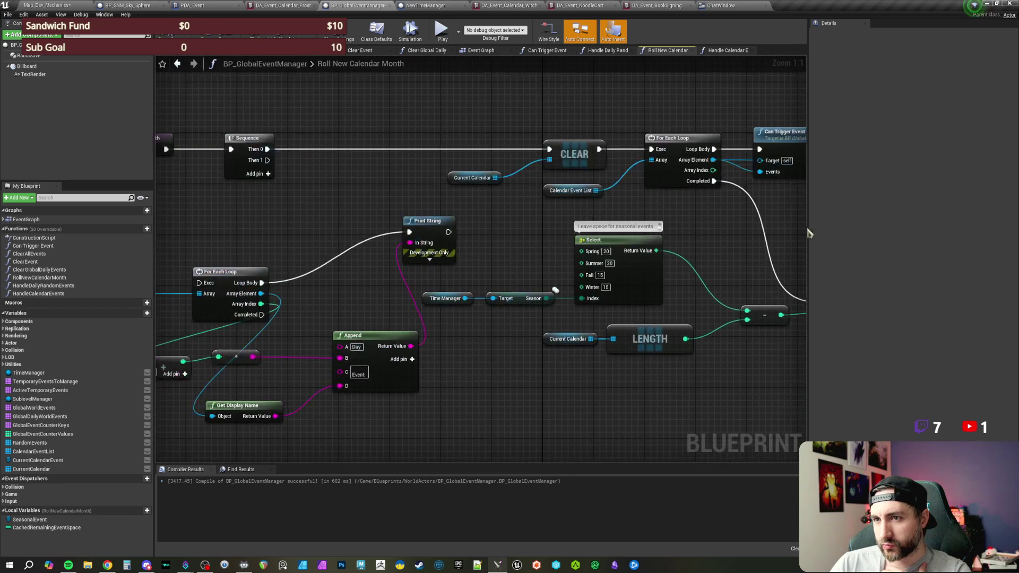
Nudge the subtract node into line beside the Select, SET and For Loop nodes
{"action": "scroll", "coordinate": [346, 185], "scroll_direction": "down", "scroll_amount": 2}
{"action": "scroll", "coordinate": [496, 196], "scroll_direction": "up", "scroll_amount": 1}
{"action": "mouse_move", "coordinate": [716, 225]}
{"action": "left_mouse_down"}
{"action": "mouse_move", "coordinate": [496, 196]}
{"action": "mouse_move", "coordinate": [572, 196]}
{"action": "left_mouse_up"}
{"action": "scroll", "coordinate": [572, 196], "scroll_direction": "up", "scroll_amount": 1}
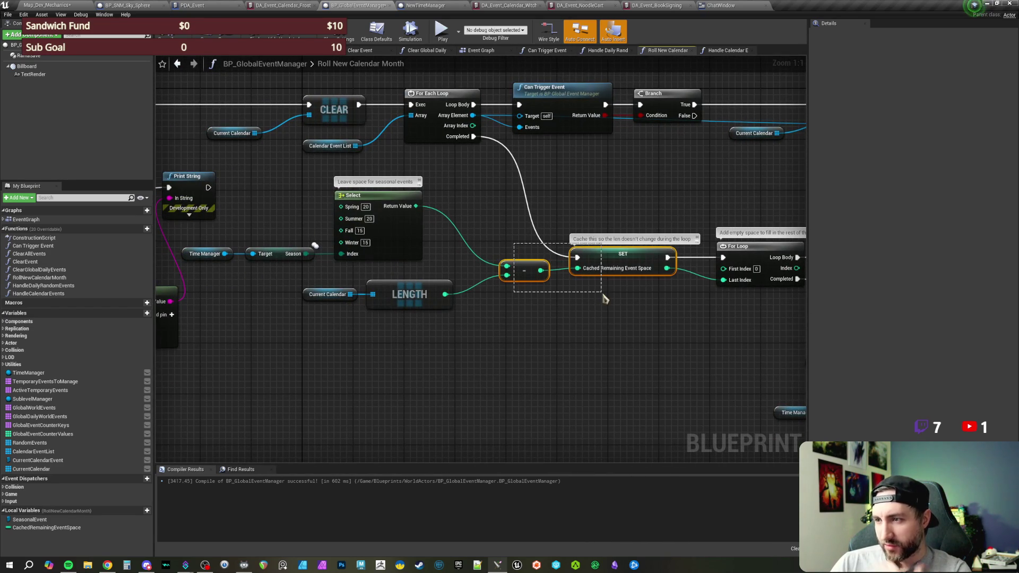
{"action": "left_click_drag", "start_coordinate": [524, 274], "coordinate": [518, 274]}
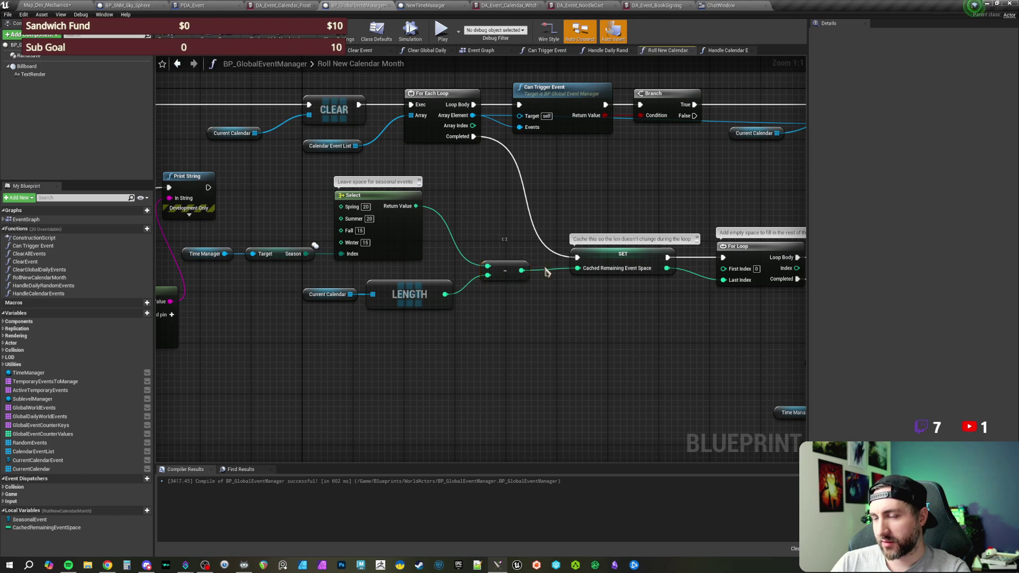
{"action": "left_click", "coordinate": [607, 185]}
{"action": "mouse_move", "coordinate": [607, 186]}
{"action": "left_mouse_down"}
{"action": "mouse_move", "coordinate": [656, 240]}
{"action": "mouse_move", "coordinate": [673, 228]}
{"action": "left_mouse_up"}
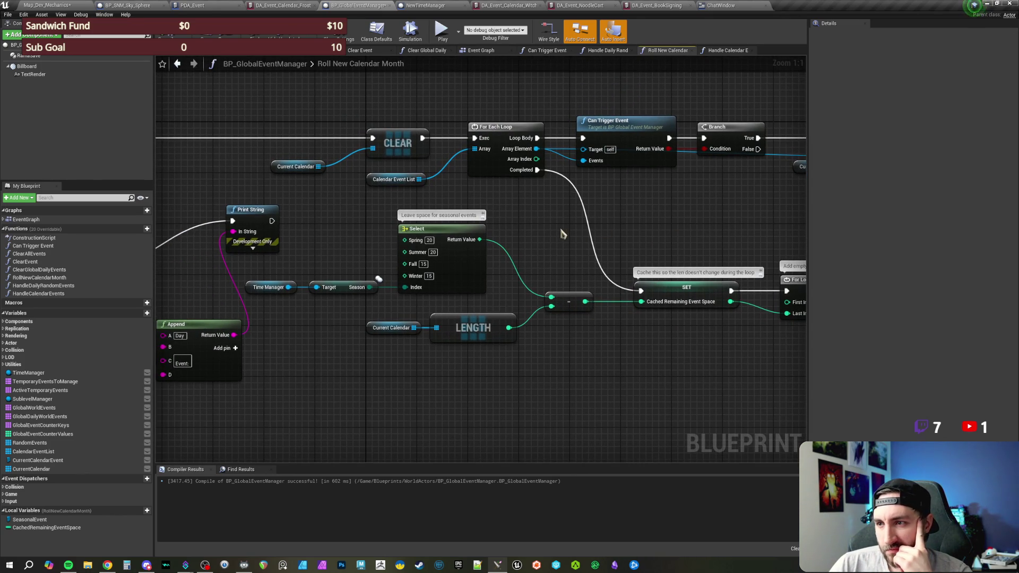
{"action": "scroll", "coordinate": [562, 234], "scroll_direction": "down", "scroll_amount": 1}
{"action": "left_click_drag", "start_coordinate": [580, 234], "coordinate": [523, 241]}
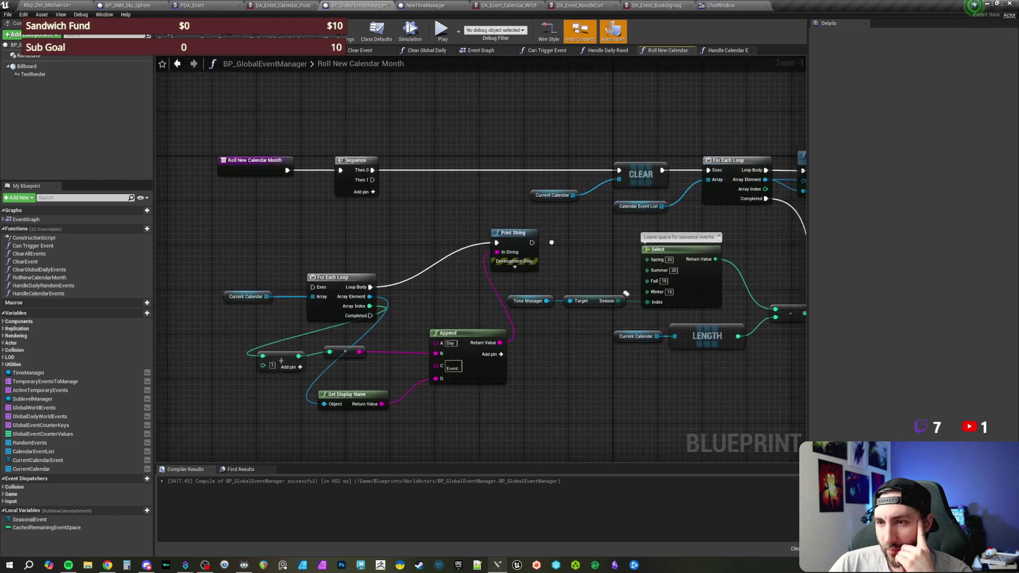
Connect the Sequence's Then 1 output to the debug For Each Loop's Exec input
{"action": "left_click_drag", "start_coordinate": [381, 179], "coordinate": [321, 286]}
{"action": "scroll", "coordinate": [562, 243], "scroll_direction": "right", "scroll_amount": 5}
{"action": "scroll", "coordinate": [568, 241], "scroll_direction": "up", "scroll_amount": 1}
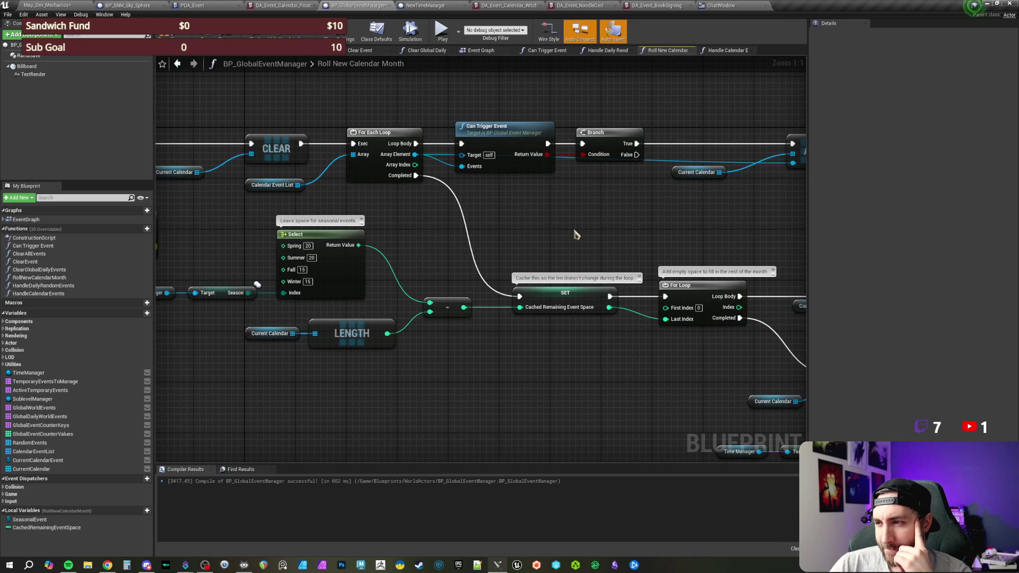
{"action": "scroll", "coordinate": [568, 241], "scroll_direction": "right", "scroll_amount": 2}
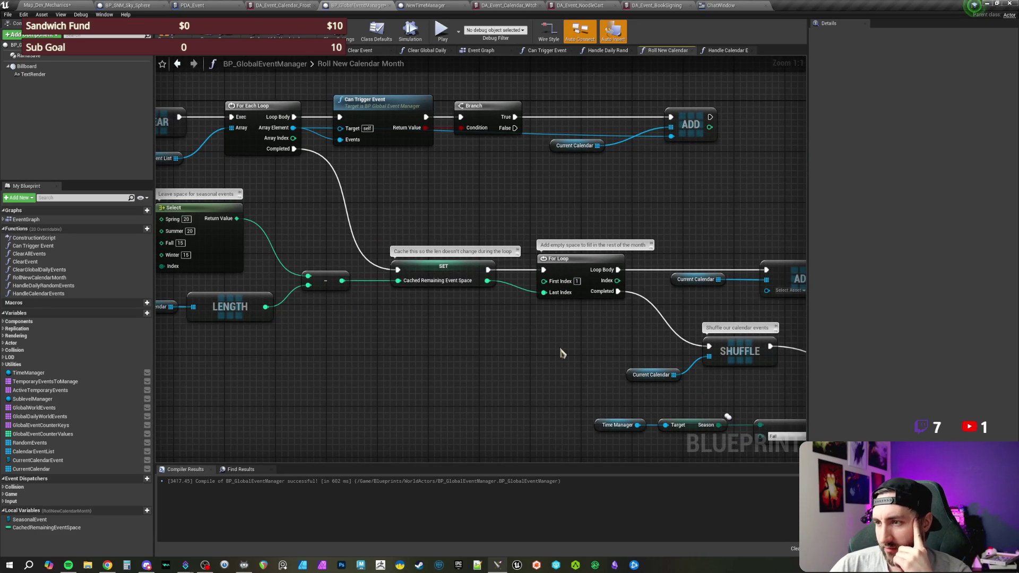
{"action": "scroll", "coordinate": [471, 352], "scroll_direction": "left", "scroll_amount": 2}
{"action": "scroll", "coordinate": [472, 351], "scroll_direction": "down", "scroll_amount": 1}
{"action": "scroll", "coordinate": [499, 349], "scroll_direction": "up", "scroll_amount": 1}
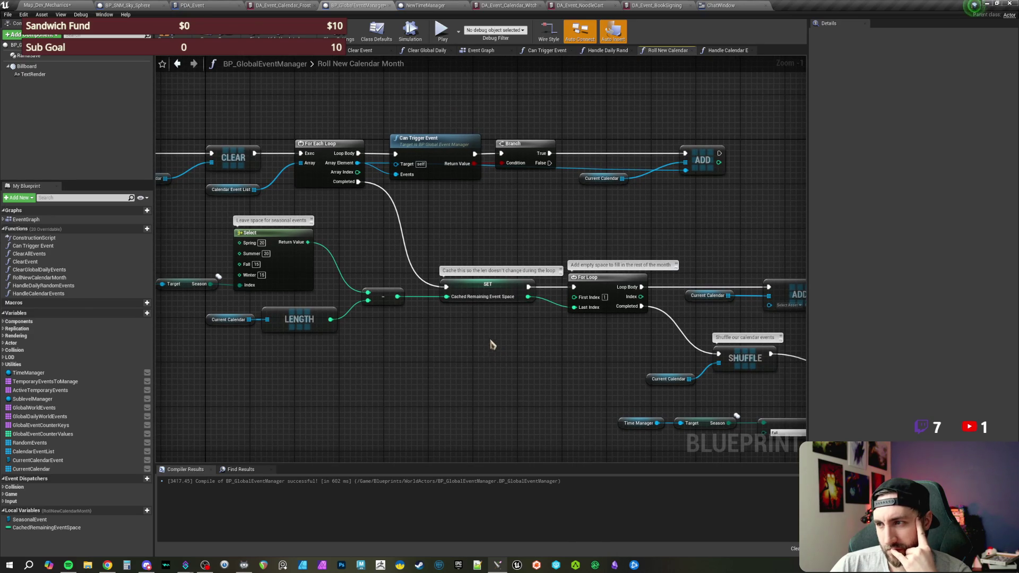
{"action": "scroll", "coordinate": [492, 349], "scroll_direction": "left", "scroll_amount": 1}
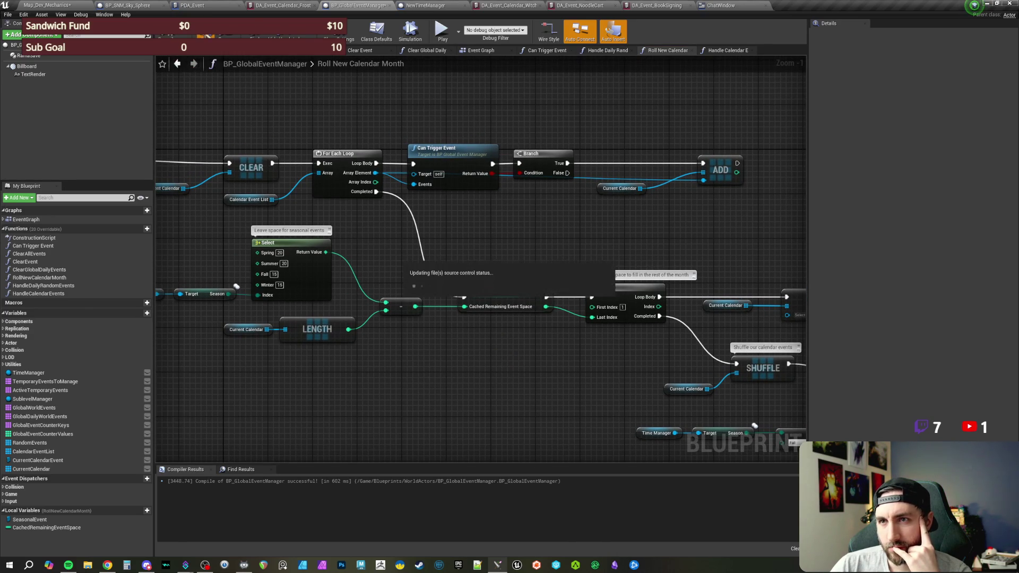
Review the Roll New Calendar Month graph's Print String, Branch, Clear and Select nodes, then return to the running level
{"action": "left_click", "coordinate": [50, 5]}
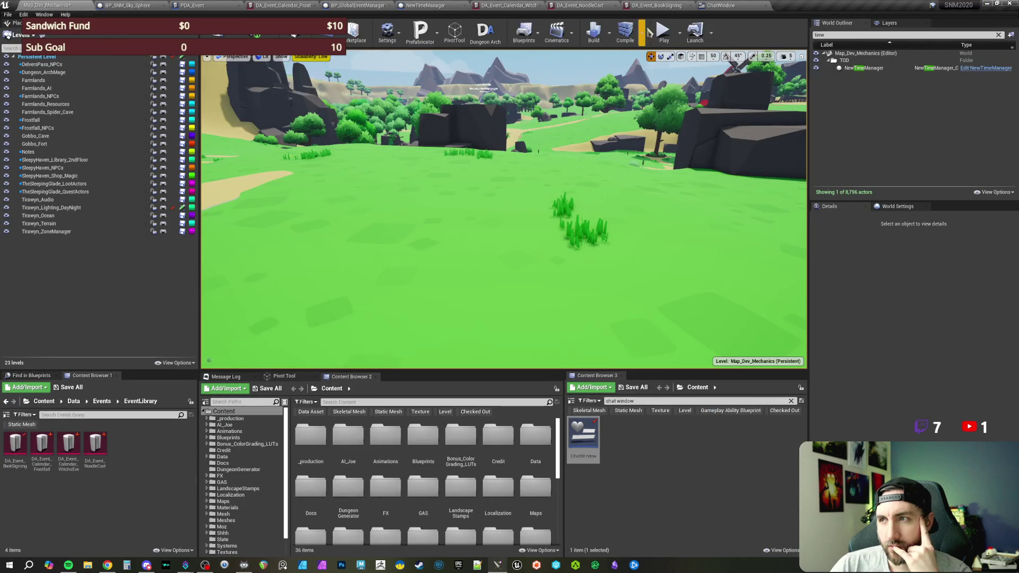
{"action": "left_click", "coordinate": [355, 5]}
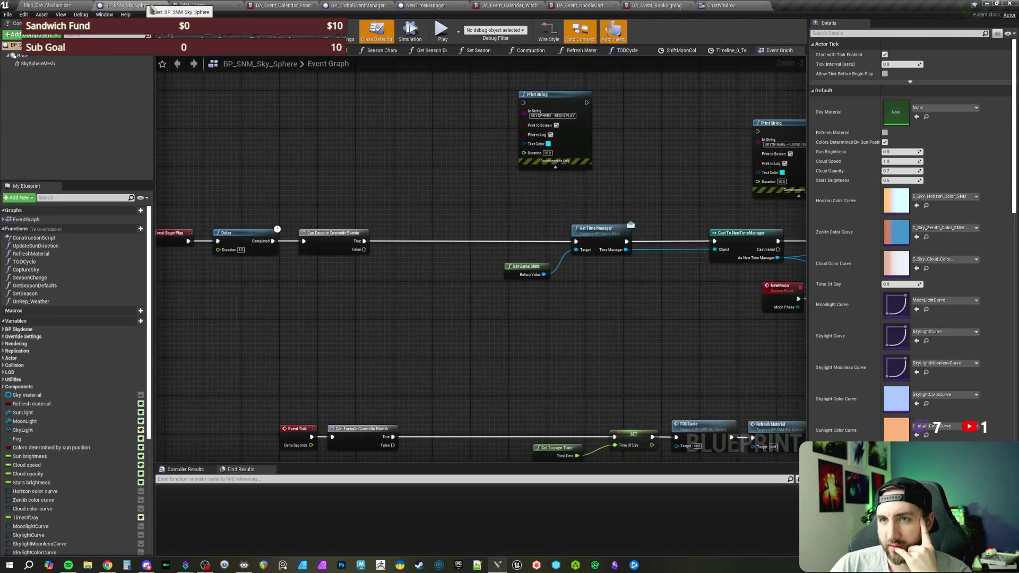
{"action": "mouse_move", "coordinate": [408, 101]}
{"action": "left_mouse_down"}
{"action": "mouse_move", "coordinate": [187, 200]}
{"action": "mouse_move", "coordinate": [561, 200]}
{"action": "mouse_move", "coordinate": [387, 192]}
{"action": "left_mouse_up"}
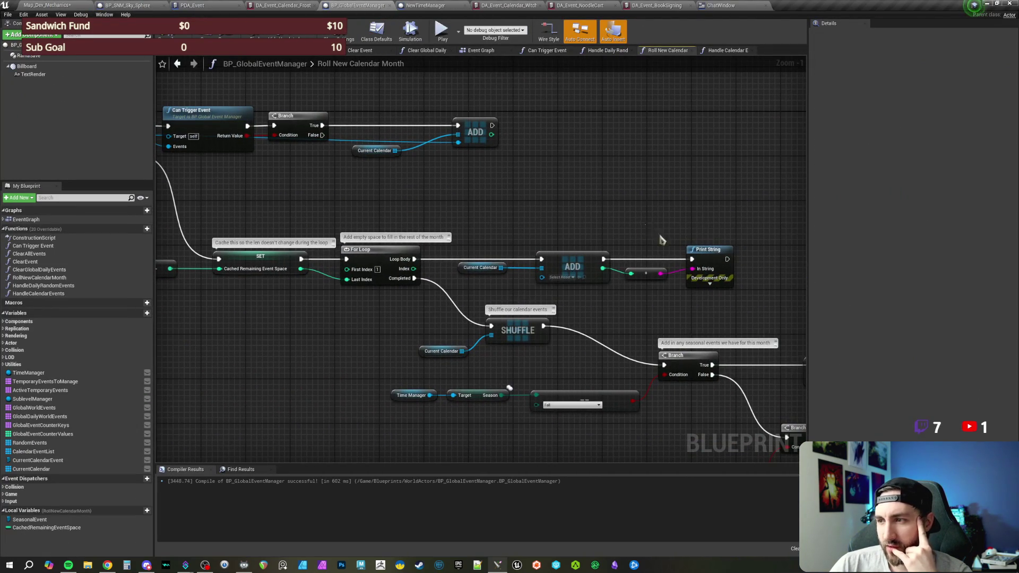
{"action": "left_click_drag", "start_coordinate": [619, 227], "coordinate": [811, 237]}
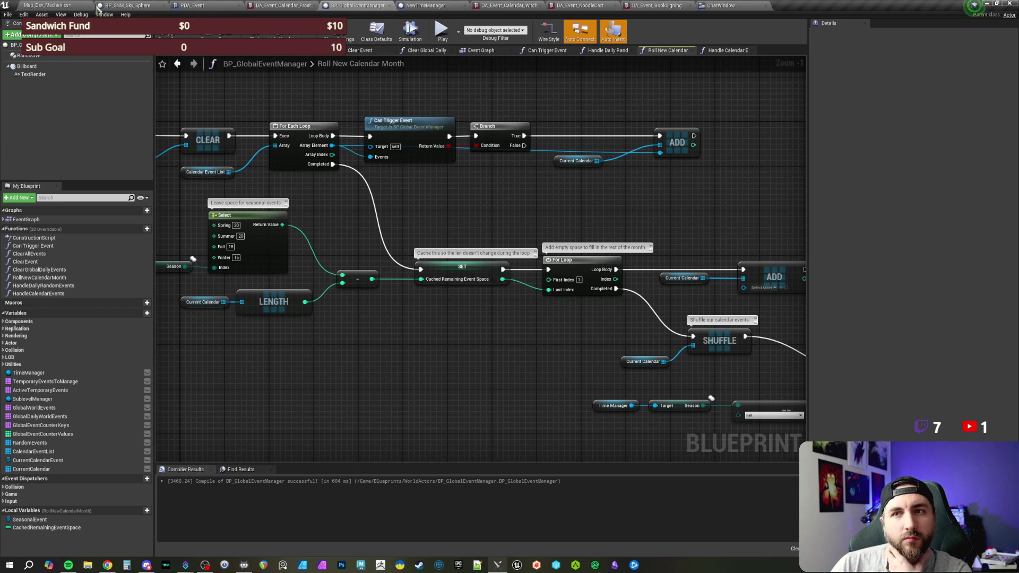
{"action": "left_click", "coordinate": [77, 6]}
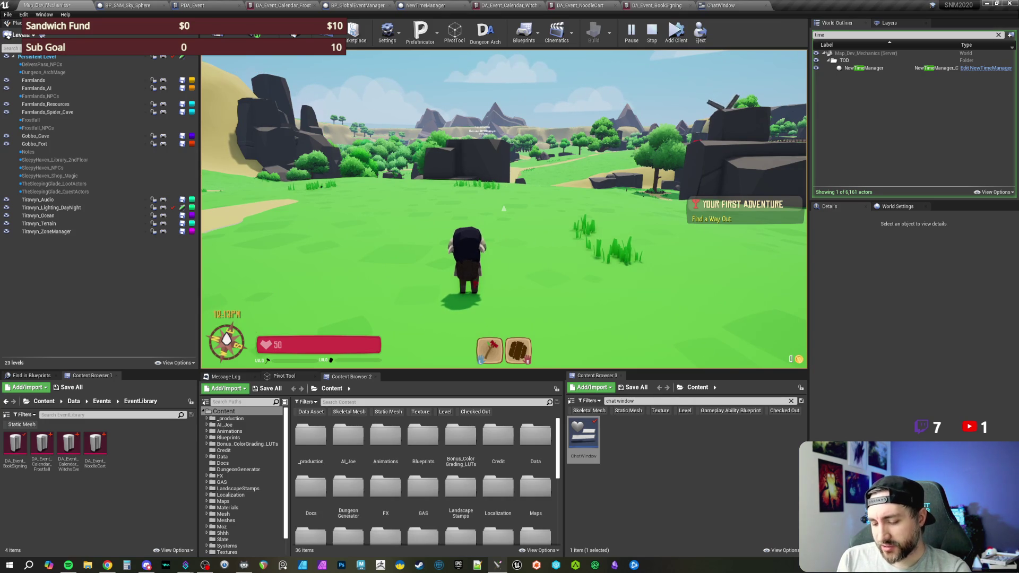
Open the in-game chat with / to start a season command
{"action": "key", "text": "slash"}
{"action": "type", "text": "/setseason Fall"}
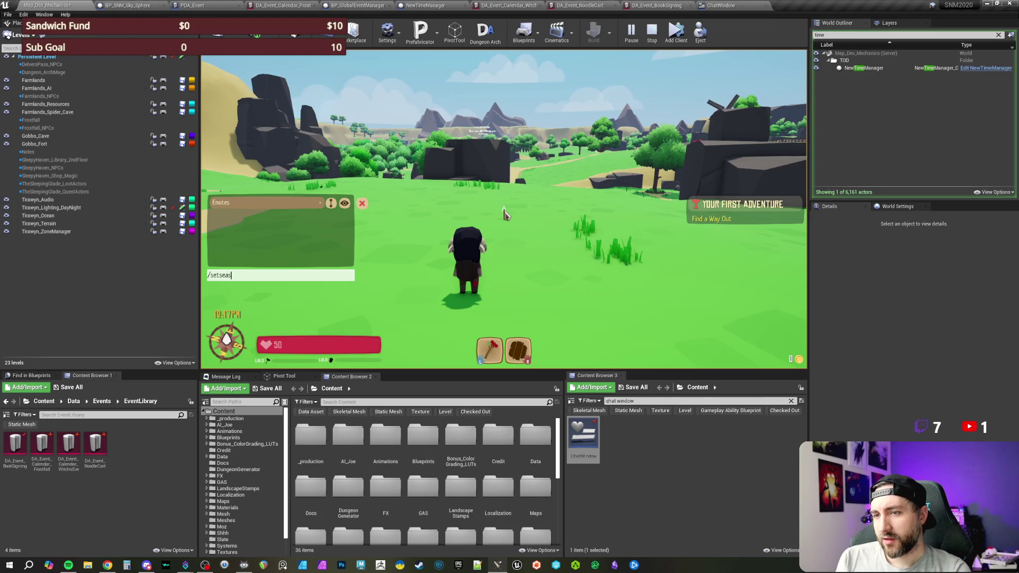
Send /setseason fall so the trees turn orange, then reopen the chat
{"action": "key", "text": "Return"}
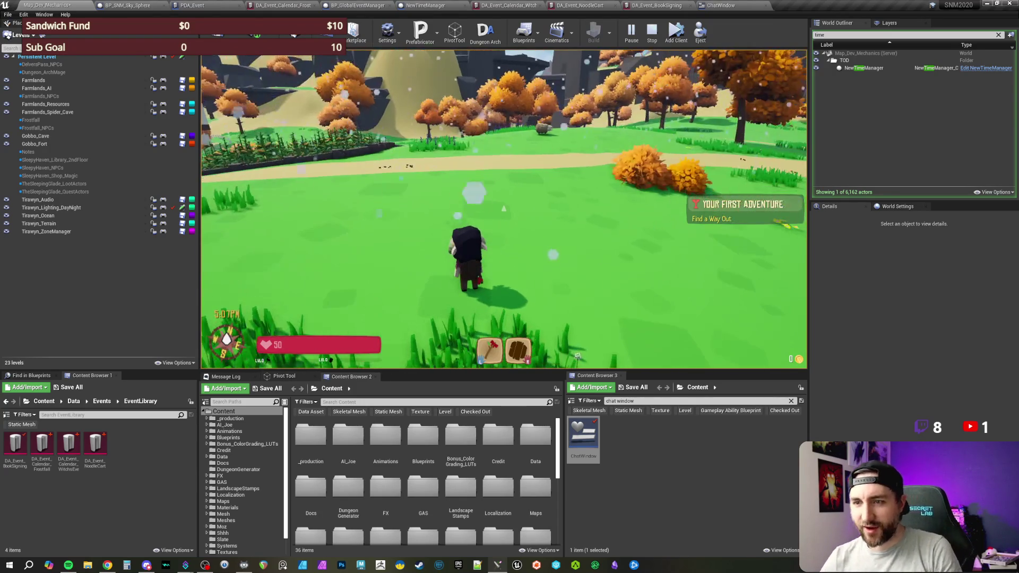
{"action": "key", "text": "Return"}
Jump the clock to midnight with /settime 2499 and screen-capture the Harvest Moon Rises banner
{"action": "type", "text": "/settime 2499"}
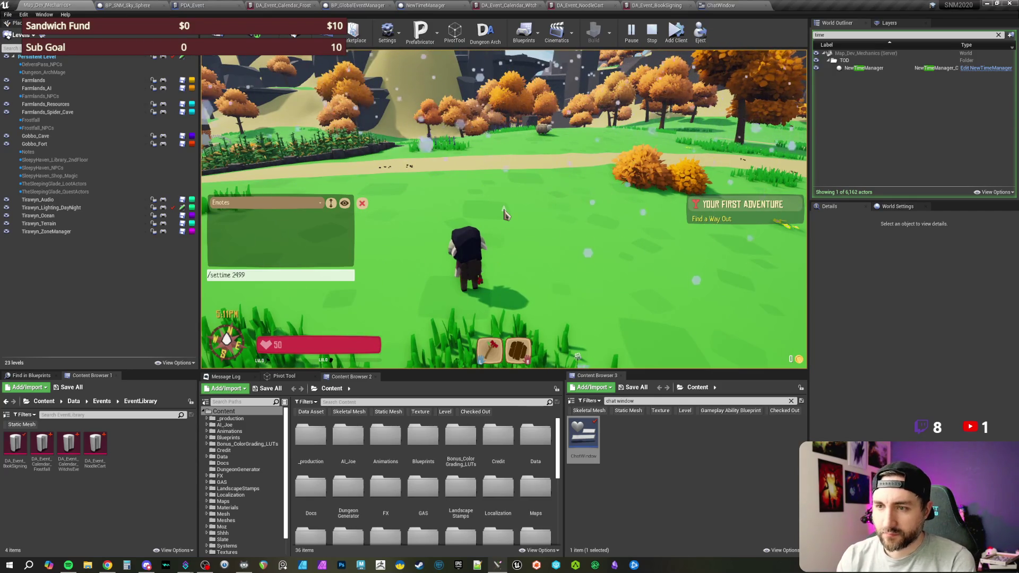
{"action": "key", "text": "Return"}
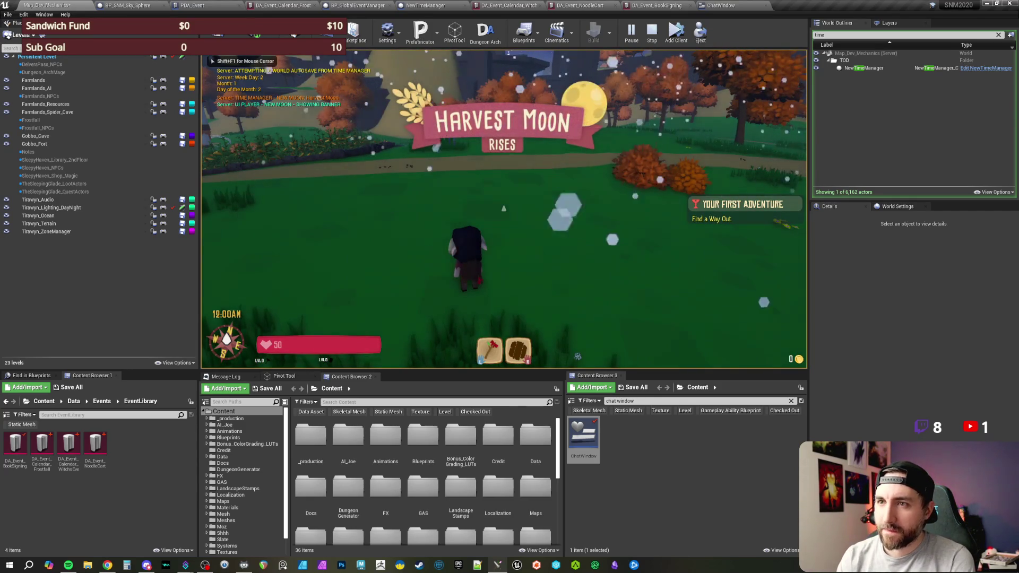
{"action": "key", "text": "Print"}
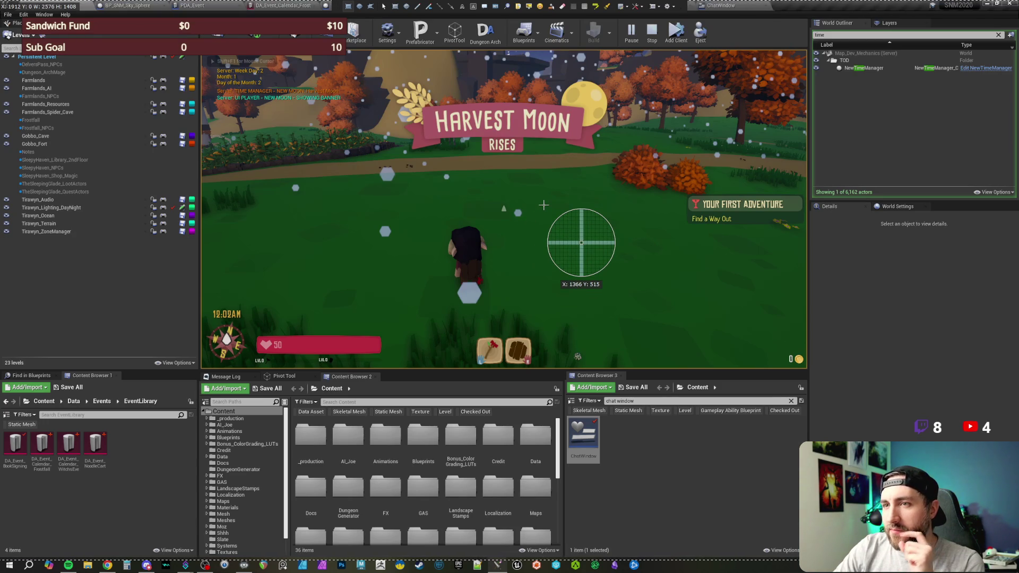
{"action": "key", "text": "Escape"}
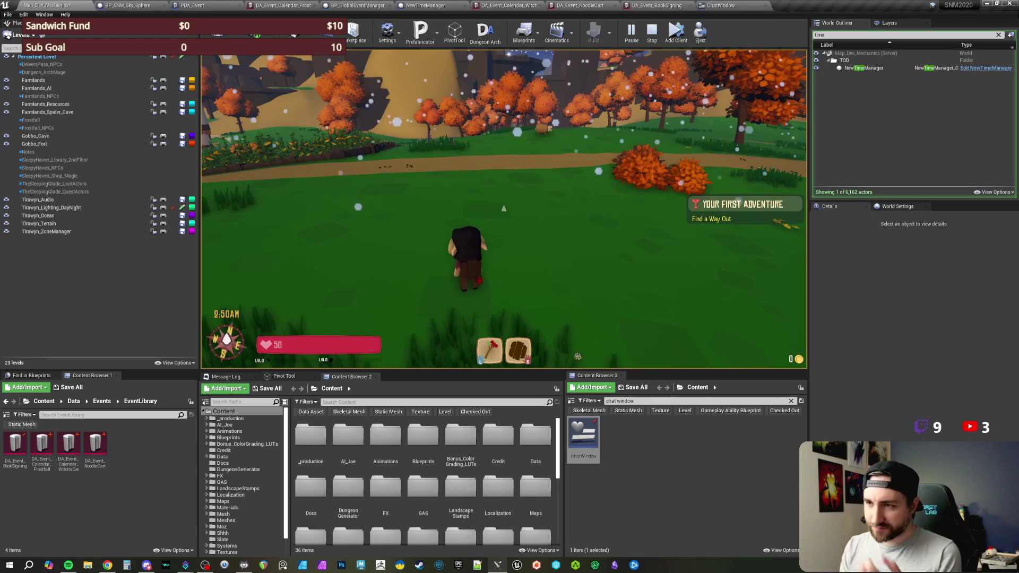
Deselect the ChatWindow asset, then focus the game view and stop the play session
{"action": "left_click", "coordinate": [620, 481]}
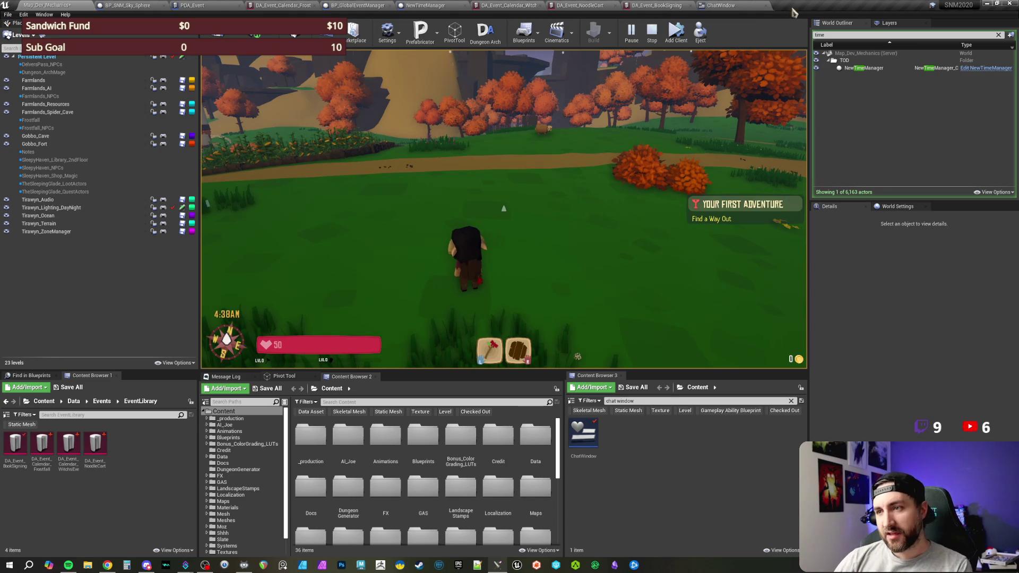
{"action": "left_click", "coordinate": [503, 208]}
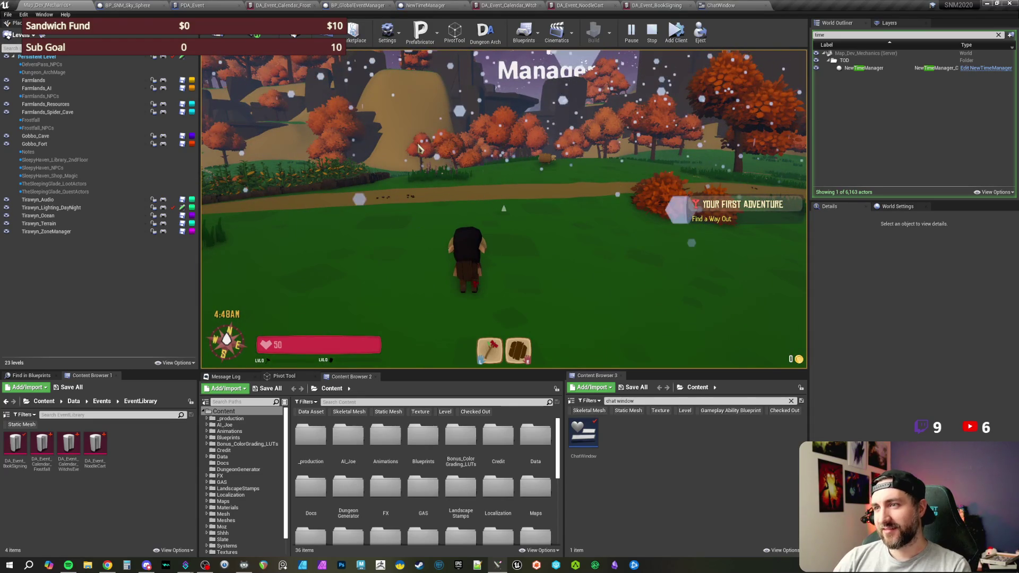
{"action": "key", "text": "Escape"}
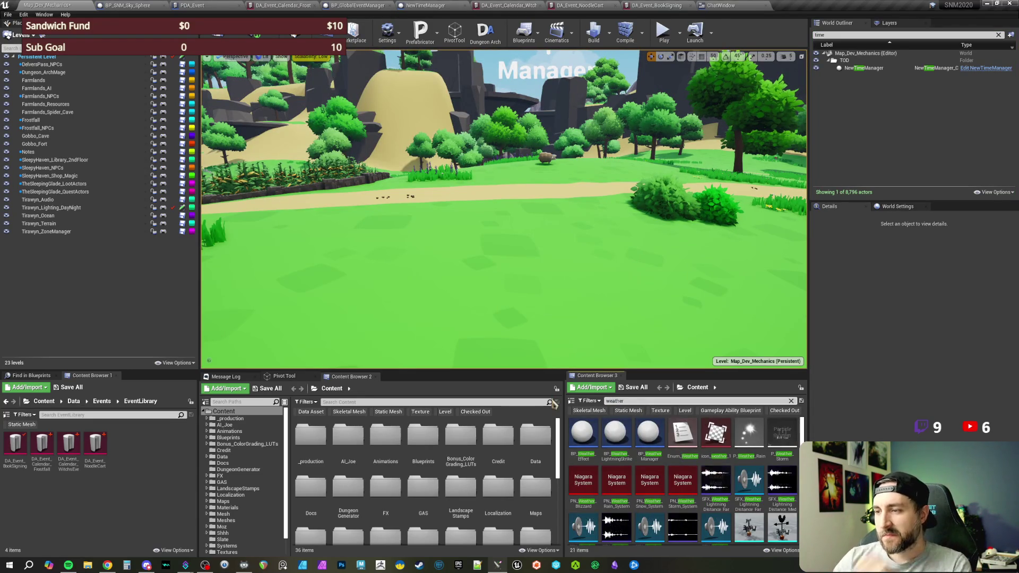
Open BP_WeatherManager and locate the Sky Sphere season nodes in Choose Weather
{"action": "double_click", "coordinate": [652, 459]}
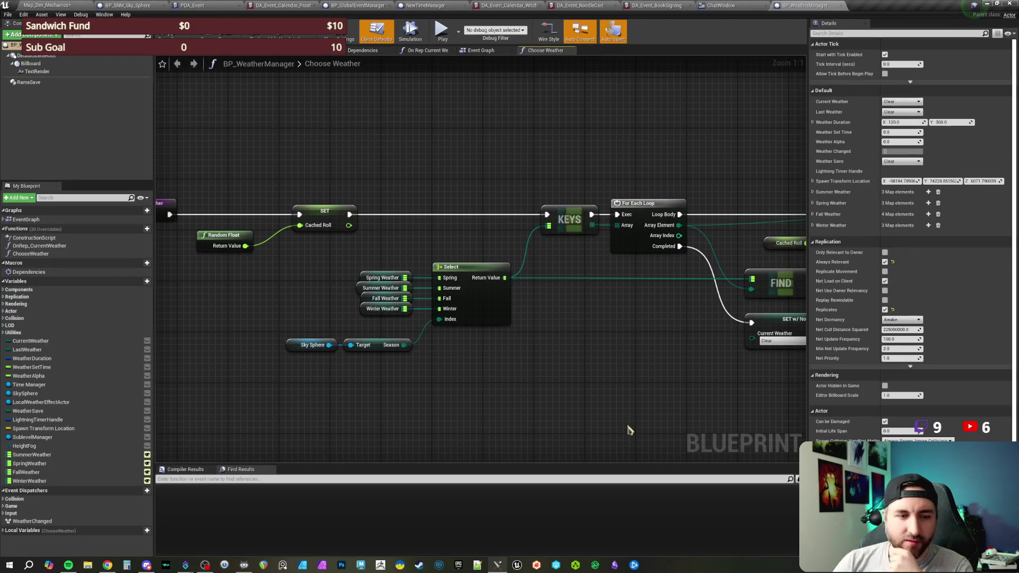
{"action": "left_click_drag", "start_coordinate": [371, 182], "coordinate": [446, 177]}
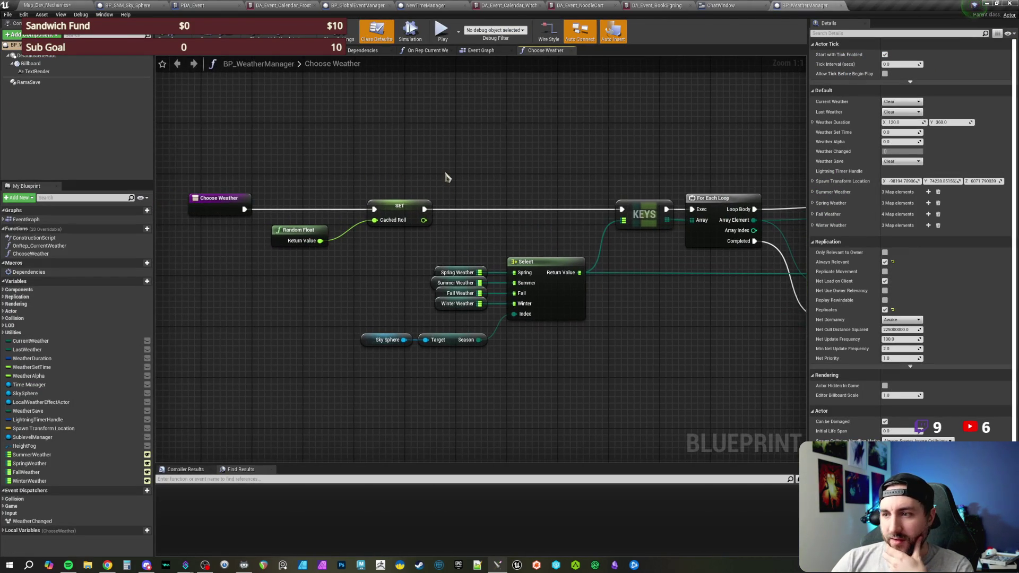
{"action": "left_click_drag", "start_coordinate": [470, 220], "coordinate": [465, 194]}
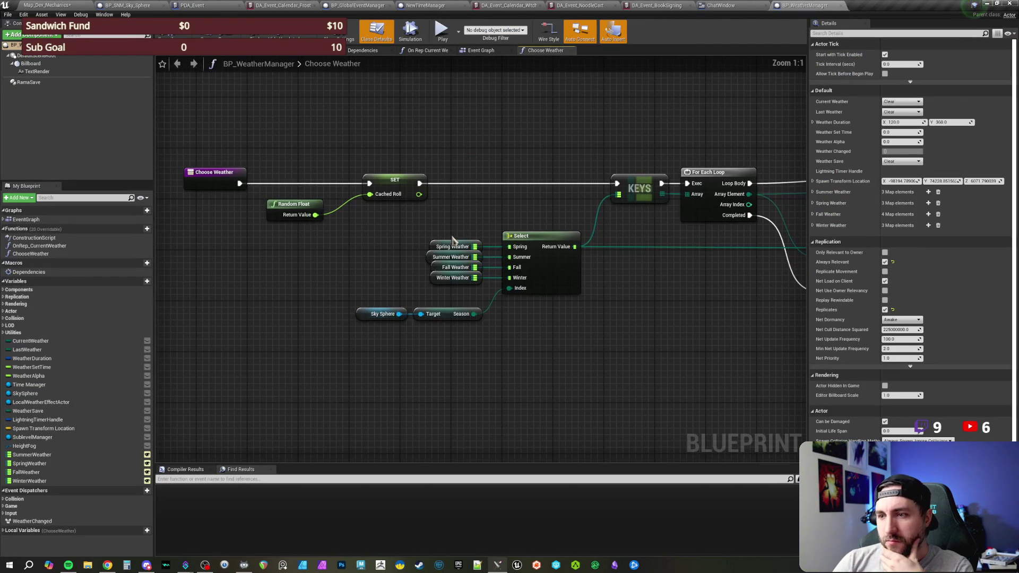
{"action": "mouse_move", "coordinate": [364, 300]}
{"action": "left_mouse_down"}
{"action": "mouse_move", "coordinate": [434, 327]}
{"action": "mouse_move", "coordinate": [455, 348]}
{"action": "mouse_move", "coordinate": [419, 349]}
{"action": "mouse_move", "coordinate": [352, 296]}
{"action": "mouse_move", "coordinate": [370, 296]}
{"action": "left_mouse_up"}
Add a Time Manager Get Season node and wire Season into the Select's Index
{"action": "left_click_drag", "start_coordinate": [87, 386], "coordinate": [422, 351]}
{"action": "type", "text": "get season"}
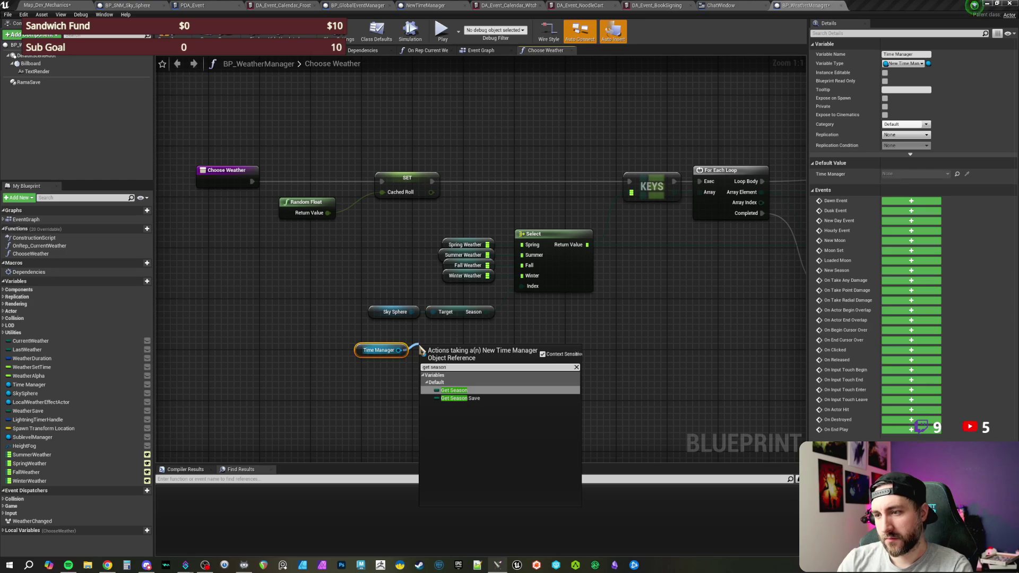
{"action": "key", "text": "Return"}
{"action": "left_click", "coordinate": [560, 360]}
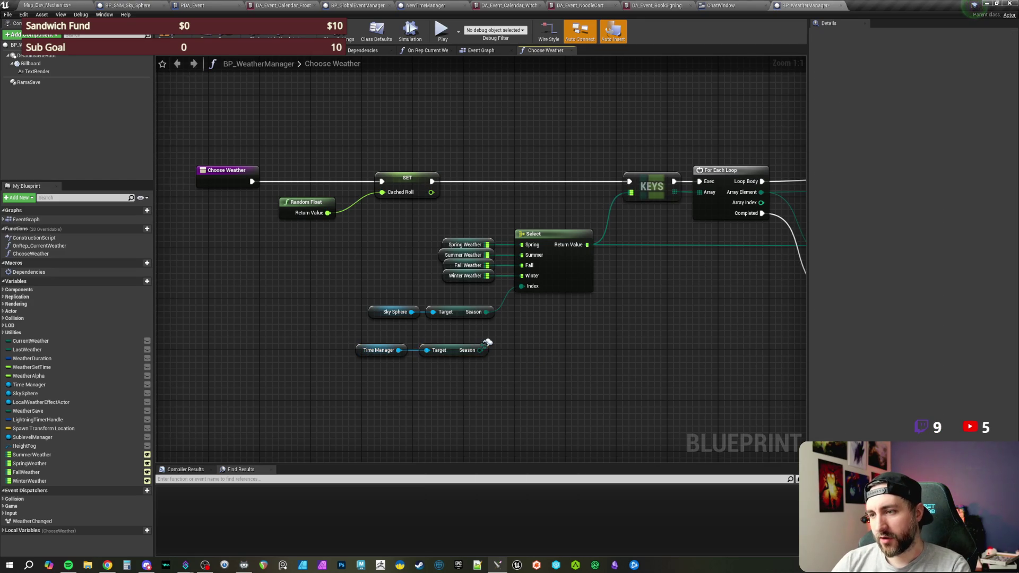
{"action": "left_click_drag", "start_coordinate": [480, 350], "coordinate": [524, 291]}
Delete the old Sky Sphere season nodes, move the Time Manager nodes into place, and save
{"action": "left_click_drag", "start_coordinate": [420, 296], "coordinate": [439, 316]}
{"action": "key", "text": "Delete"}
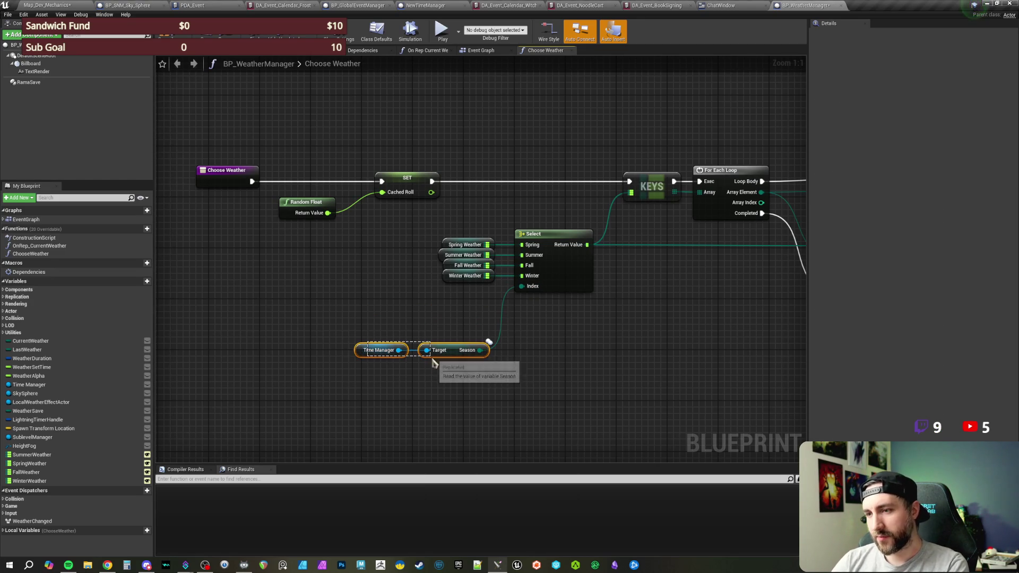
{"action": "left_click_drag", "start_coordinate": [353, 341], "coordinate": [526, 383]}
{"action": "left_click_drag", "start_coordinate": [452, 350], "coordinate": [452, 325]}
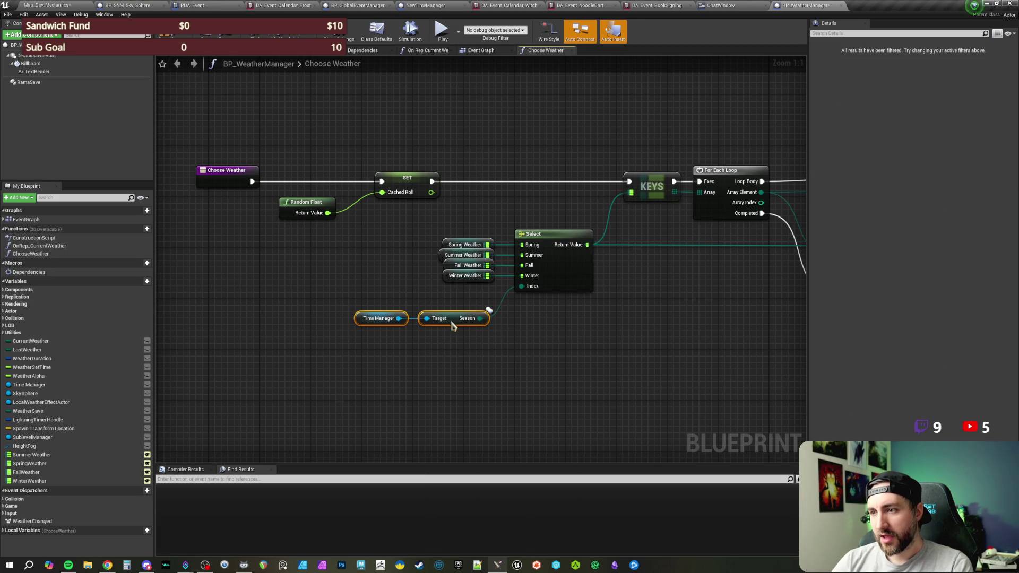
{"action": "left_click", "coordinate": [563, 342]}
{"action": "left_click_drag", "start_coordinate": [465, 288], "coordinate": [485, 316]}
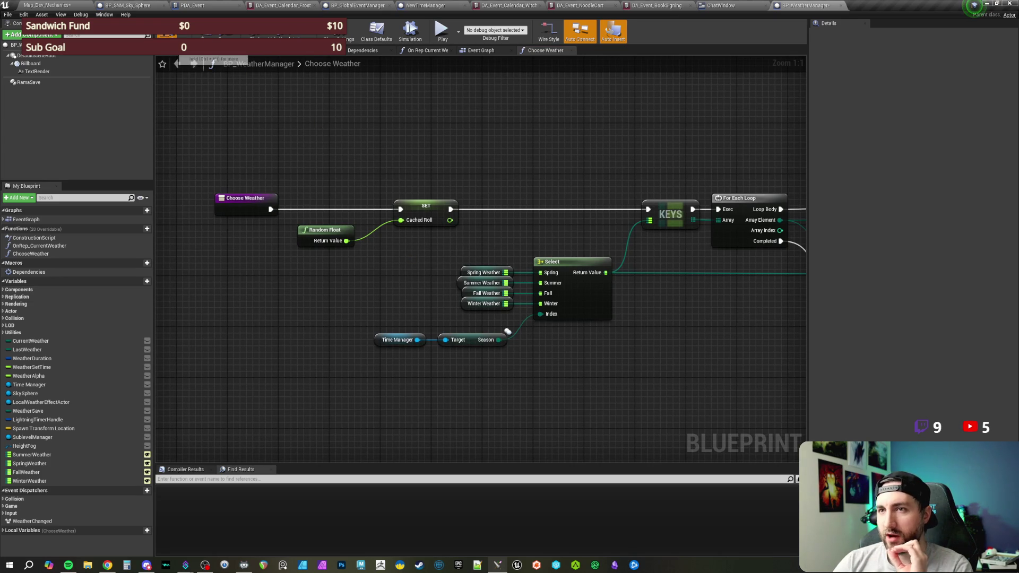
{"action": "left_click", "coordinate": [206, 30]}
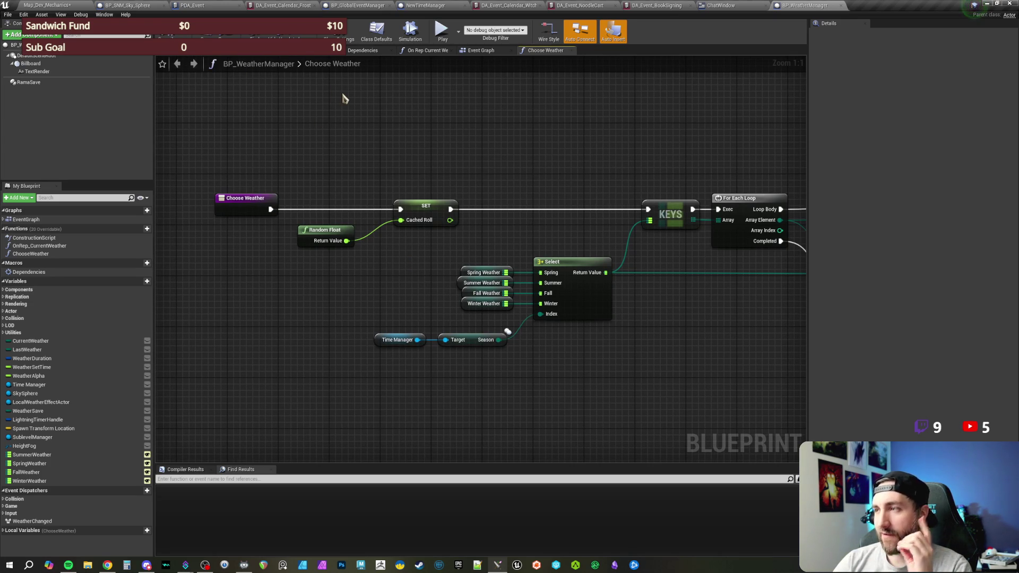
Look over the rest of Choose Weather, then switch to the blueprint's Event Graph
{"action": "mouse_move", "coordinate": [513, 163]}
{"action": "left_mouse_down"}
{"action": "mouse_move", "coordinate": [392, 137]}
{"action": "mouse_move", "coordinate": [627, 152]}
{"action": "mouse_move", "coordinate": [499, 214]}
{"action": "left_mouse_up"}
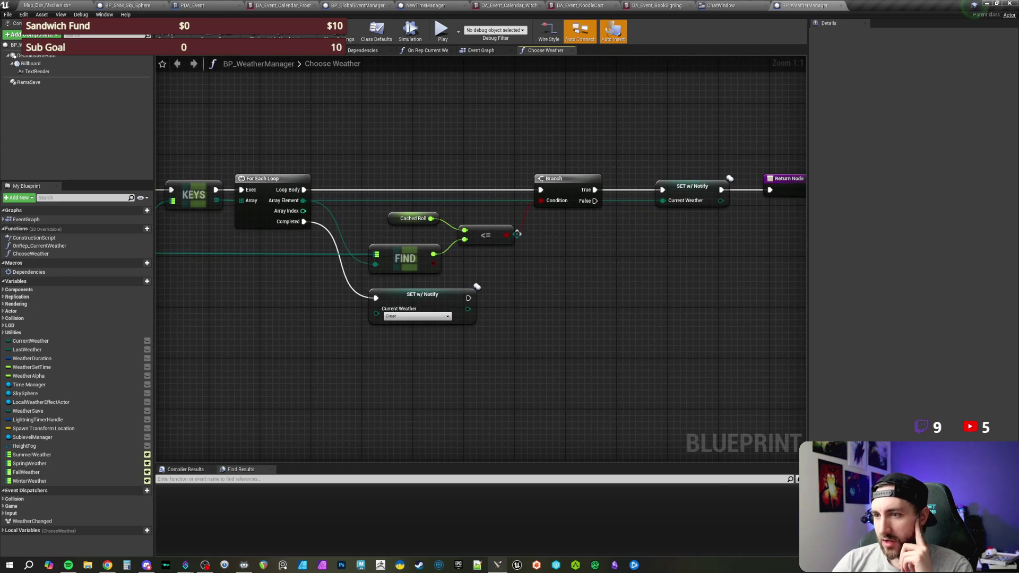
{"action": "left_click_drag", "start_coordinate": [609, 289], "coordinate": [409, 280]}
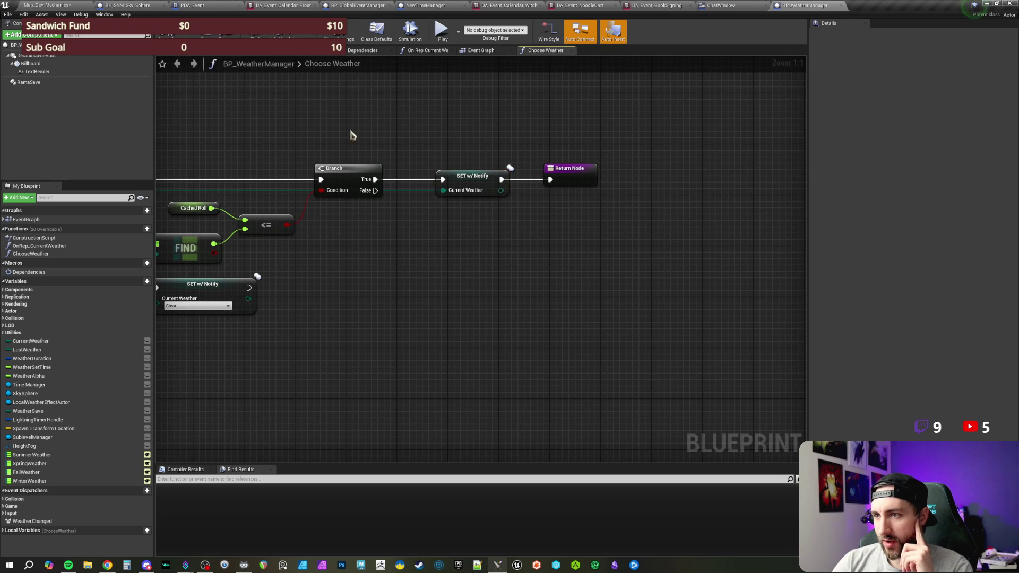
{"action": "left_click_drag", "start_coordinate": [350, 135], "coordinate": [731, 154]}
{"action": "left_click_drag", "start_coordinate": [382, 132], "coordinate": [409, 133]}
{"action": "left_click_drag", "start_coordinate": [270, 116], "coordinate": [464, 145]}
{"action": "mouse_move", "coordinate": [290, 156]}
{"action": "left_mouse_down"}
{"action": "mouse_move", "coordinate": [416, 170]}
{"action": "mouse_move", "coordinate": [410, 163]}
{"action": "left_mouse_up"}
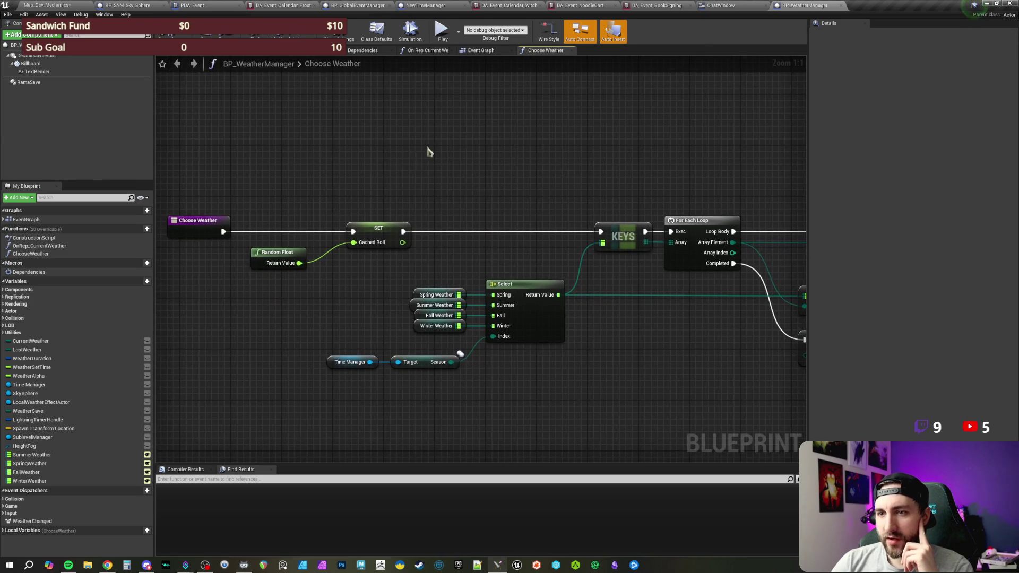
{"action": "left_click", "coordinate": [481, 50]}
{"action": "mouse_move", "coordinate": [356, 372]}
{"action": "left_mouse_down"}
{"action": "mouse_move", "coordinate": [409, 296]}
{"action": "mouse_move", "coordinate": [374, 183]}
{"action": "mouse_move", "coordinate": [602, 302]}
{"action": "left_mouse_up"}
{"action": "left_click_drag", "start_coordinate": [251, 319], "coordinate": [576, 242]}
{"action": "left_click_drag", "start_coordinate": [287, 274], "coordinate": [445, 243]}
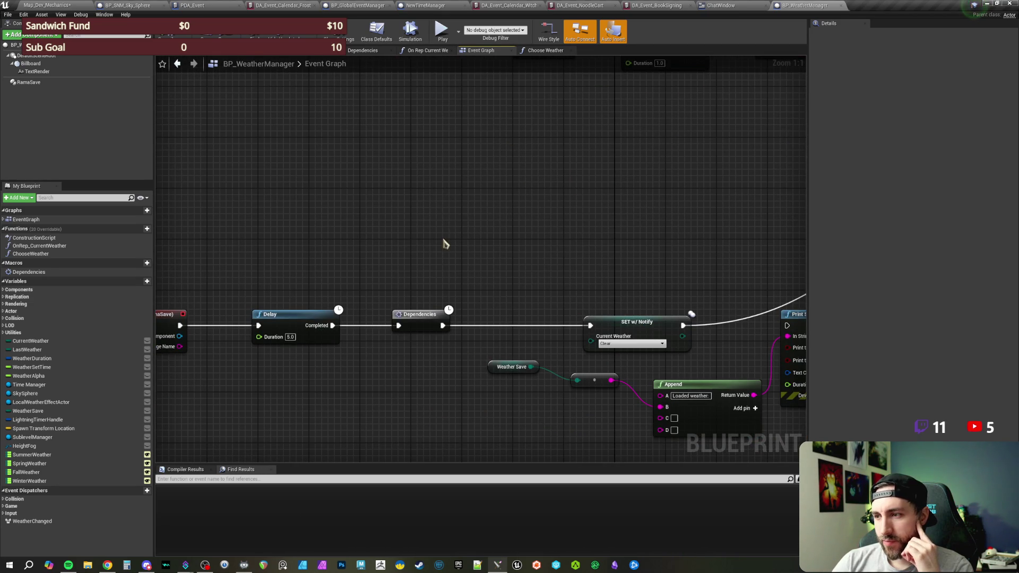
{"action": "left_click_drag", "start_coordinate": [690, 239], "coordinate": [584, 351]}
{"action": "mouse_move", "coordinate": [552, 302]}
{"action": "left_mouse_down"}
{"action": "mouse_move", "coordinate": [585, 261]}
{"action": "mouse_move", "coordinate": [451, 291]}
{"action": "left_mouse_up"}
{"action": "mouse_move", "coordinate": [619, 222]}
{"action": "left_mouse_down"}
{"action": "mouse_move", "coordinate": [503, 218]}
{"action": "mouse_move", "coordinate": [500, 166]}
{"action": "left_mouse_up"}
{"action": "left_click_drag", "start_coordinate": [385, 346], "coordinate": [515, 377]}
{"action": "left_click", "coordinate": [599, 382]}
{"action": "left_click_drag", "start_coordinate": [596, 380], "coordinate": [560, 405]}
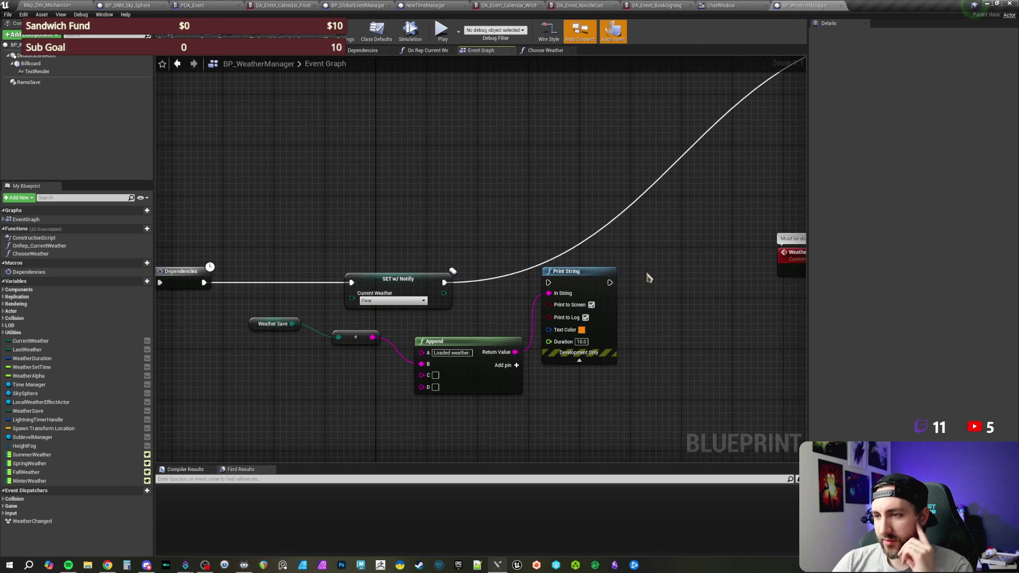
{"action": "left_click_drag", "start_coordinate": [591, 145], "coordinate": [520, 263]}
{"action": "left_click_drag", "start_coordinate": [509, 223], "coordinate": [507, 300]}
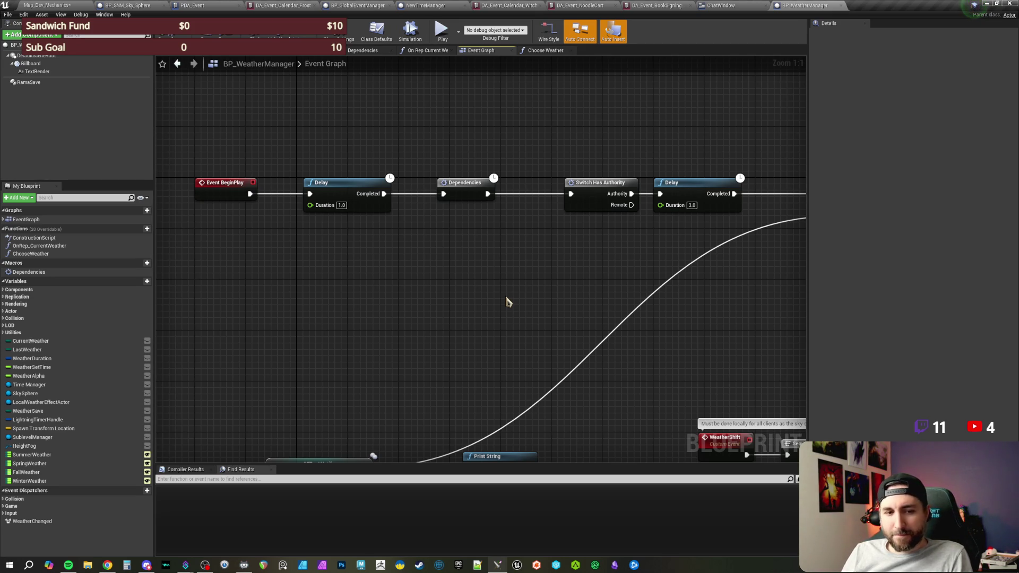
{"action": "mouse_move", "coordinate": [432, 359]}
{"action": "left_mouse_down"}
{"action": "mouse_move", "coordinate": [462, 269]}
{"action": "mouse_move", "coordinate": [419, 288]}
{"action": "mouse_move", "coordinate": [463, 252]}
{"action": "mouse_move", "coordinate": [371, 257]}
{"action": "mouse_move", "coordinate": [564, 243]}
{"action": "mouse_move", "coordinate": [539, 250]}
{"action": "left_mouse_up"}
{"action": "scroll", "coordinate": [460, 268], "scroll_direction": "down", "scroll_amount": 1}
{"action": "scroll", "coordinate": [532, 254], "scroll_direction": "down", "scroll_amount": 1}
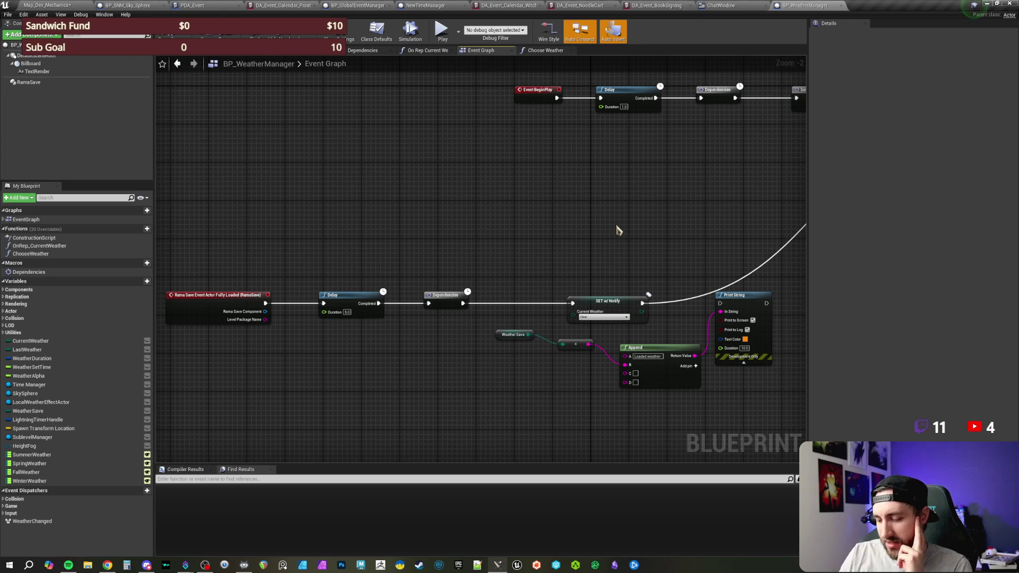
{"action": "scroll", "coordinate": [553, 220], "scroll_direction": "up", "scroll_amount": 1}
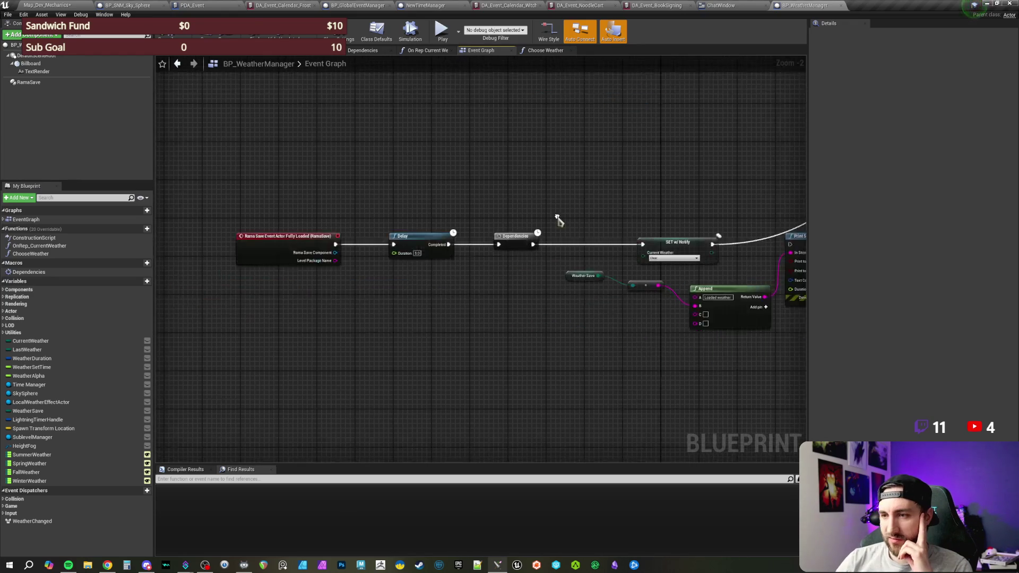
Shift the Dependencies, Rama Save and Delay nodes further right
{"action": "left_click_drag", "start_coordinate": [524, 272], "coordinate": [588, 287]}
{"action": "mouse_move", "coordinate": [491, 239]}
{"action": "left_mouse_down"}
{"action": "mouse_move", "coordinate": [411, 295]}
{"action": "mouse_move", "coordinate": [300, 305]}
{"action": "left_mouse_up"}
{"action": "left_click_drag", "start_coordinate": [396, 281], "coordinate": [489, 281]}
{"action": "left_click", "coordinate": [430, 248]}
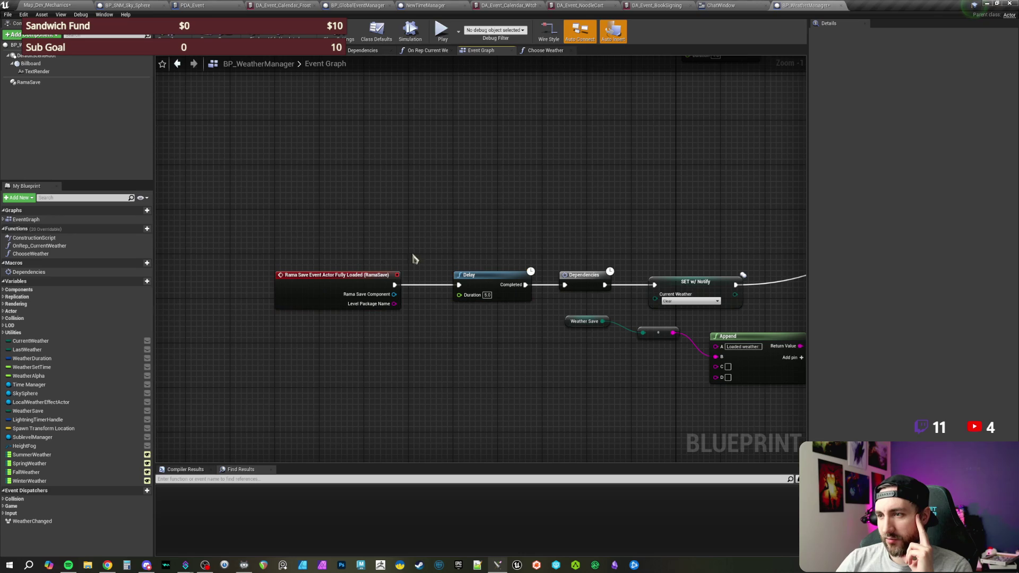
{"action": "left_click_drag", "start_coordinate": [365, 276], "coordinate": [393, 281]}
{"action": "left_click", "coordinate": [457, 231]}
Line up the Rama Save, Delay, Dependencies and SET loading chain
{"action": "scroll", "coordinate": [607, 216], "scroll_direction": "down", "scroll_amount": 1}
{"action": "left_click_drag", "start_coordinate": [607, 216], "coordinate": [421, 250]}
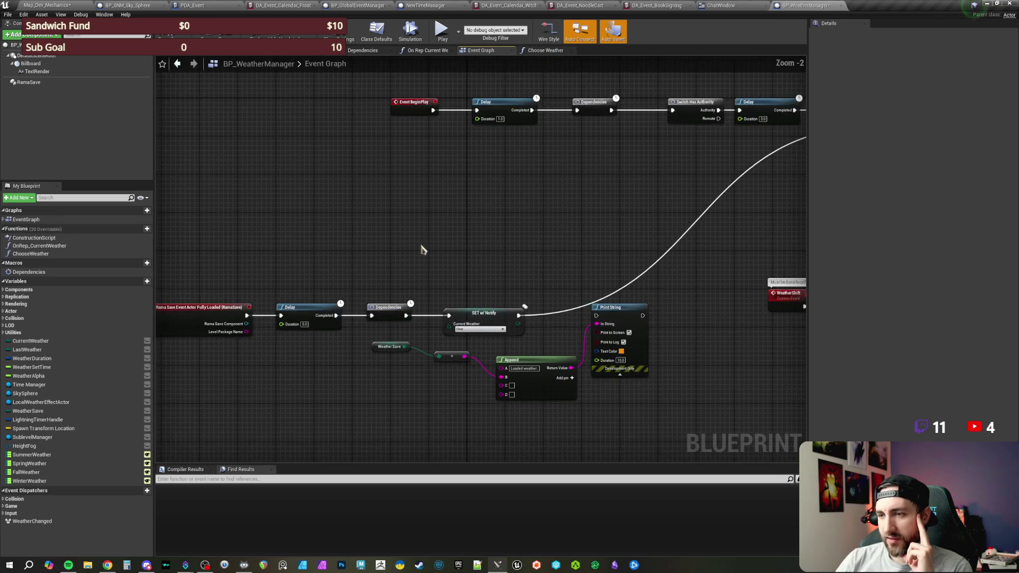
{"action": "left_click_drag", "start_coordinate": [526, 246], "coordinate": [543, 226]}
{"action": "mouse_move", "coordinate": [285, 260]}
{"action": "left_mouse_down"}
{"action": "mouse_move", "coordinate": [536, 325]}
{"action": "mouse_move", "coordinate": [530, 313]}
{"action": "mouse_move", "coordinate": [605, 231]}
{"action": "left_mouse_up"}
{"action": "left_click", "coordinate": [667, 268]}
{"action": "mouse_move", "coordinate": [667, 269]}
{"action": "left_mouse_down"}
{"action": "mouse_move", "coordinate": [471, 289]}
{"action": "mouse_move", "coordinate": [511, 275]}
{"action": "left_mouse_up"}
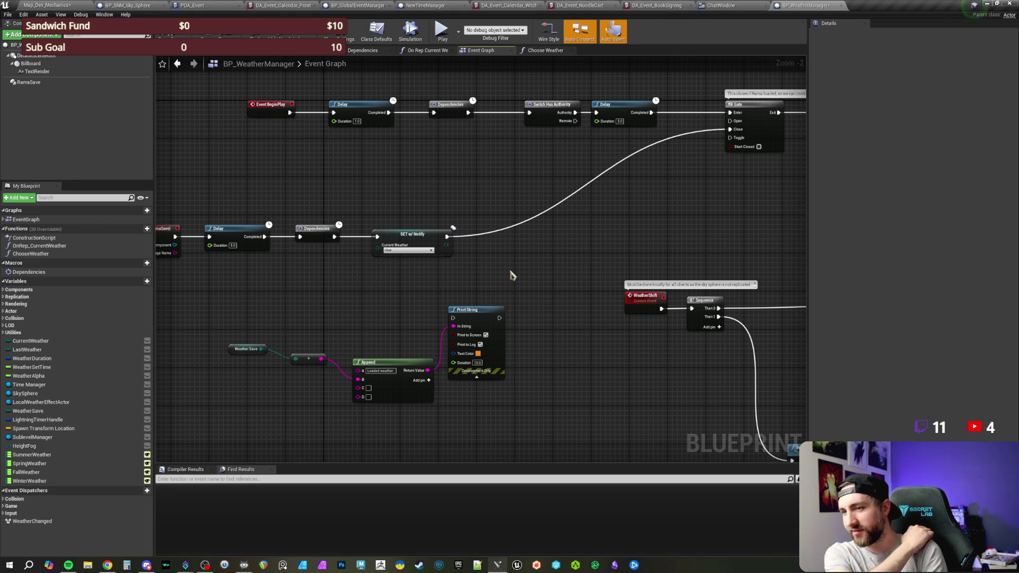
{"action": "left_click_drag", "start_coordinate": [511, 275], "coordinate": [499, 260]}
Delete the Weather Save, Append and Print String debug nodes
{"action": "mouse_move", "coordinate": [215, 293]}
{"action": "left_mouse_down"}
{"action": "mouse_move", "coordinate": [505, 359]}
{"action": "mouse_move", "coordinate": [521, 343]}
{"action": "mouse_move", "coordinate": [532, 359]}
{"action": "left_mouse_up"}
{"action": "scroll", "coordinate": [537, 355], "scroll_direction": "up", "scroll_amount": 1}
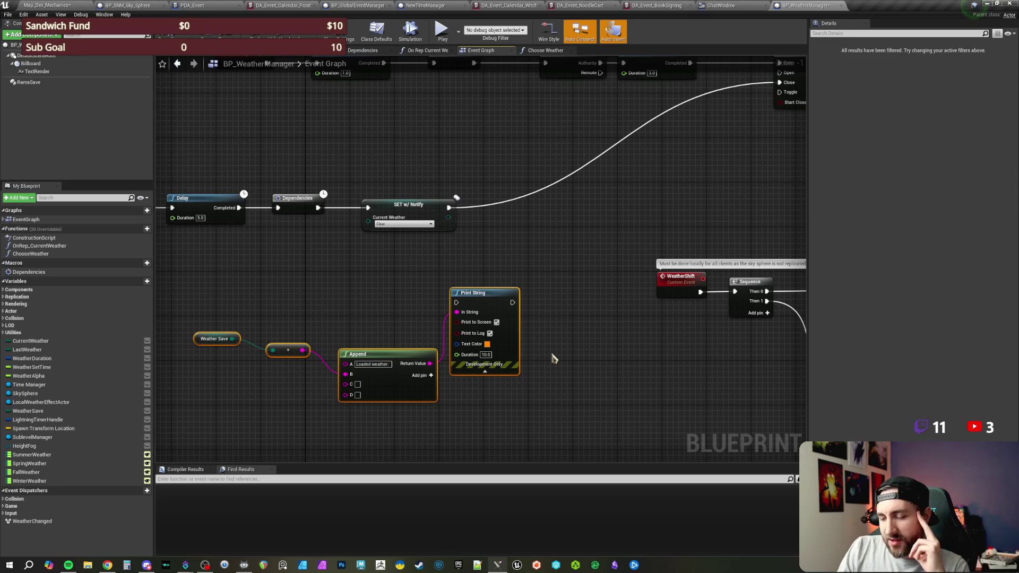
{"action": "key", "text": "Delete"}
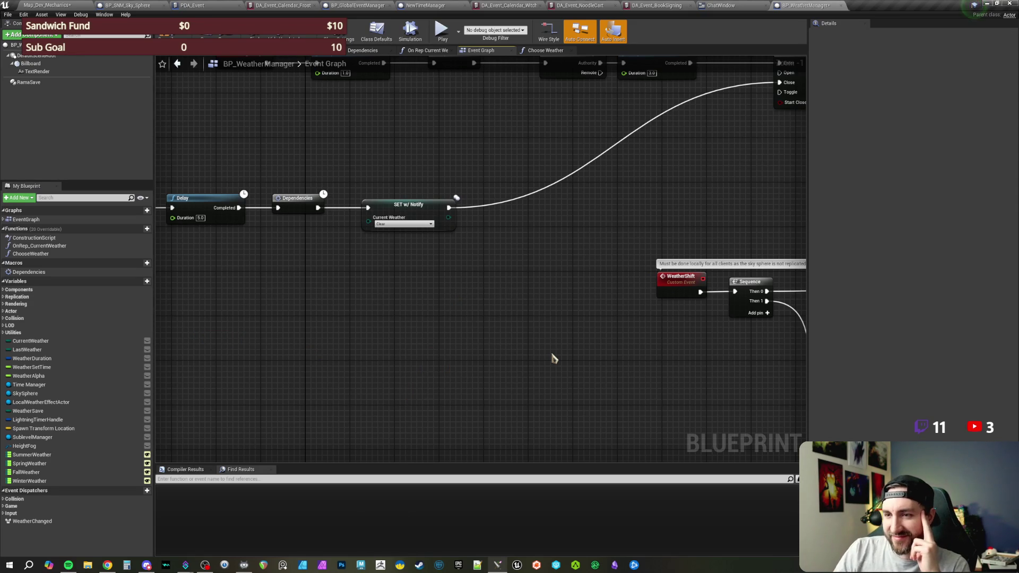
{"action": "left_click", "coordinate": [403, 258]}
{"action": "left_click", "coordinate": [461, 213]}
Check the Set Timer, Branch and WeatherChange nodes, then go to NewTimeManager's On Rep Season
{"action": "left_click_drag", "start_coordinate": [511, 198], "coordinate": [423, 248]}
{"action": "scroll", "coordinate": [578, 255], "scroll_direction": "down", "scroll_amount": 1}
{"action": "mouse_move", "coordinate": [578, 255]}
{"action": "left_mouse_down"}
{"action": "mouse_move", "coordinate": [596, 185]}
{"action": "mouse_move", "coordinate": [686, 330]}
{"action": "mouse_move", "coordinate": [609, 218]}
{"action": "left_mouse_up"}
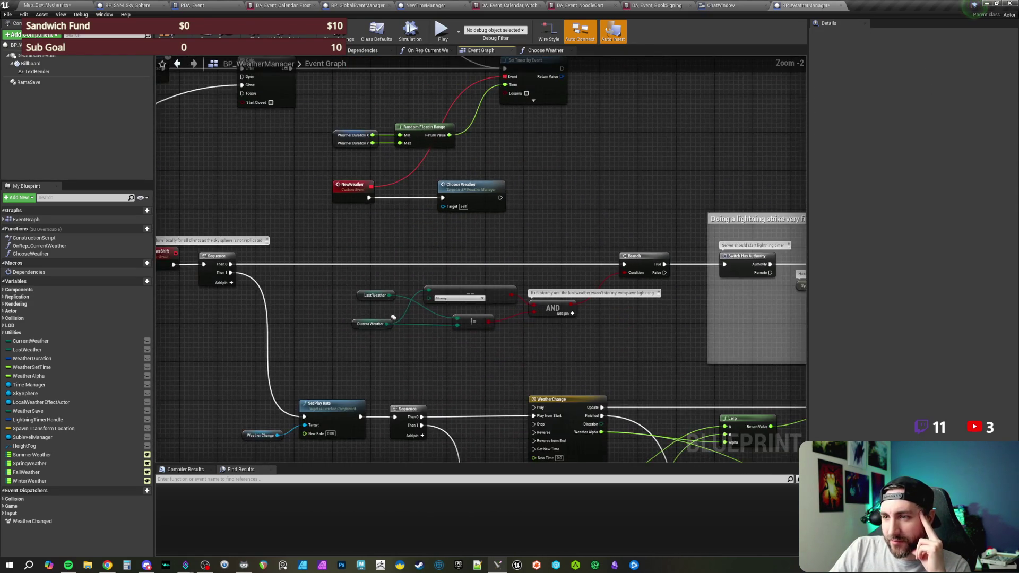
{"action": "scroll", "coordinate": [566, 184], "scroll_direction": "up", "scroll_amount": 1}
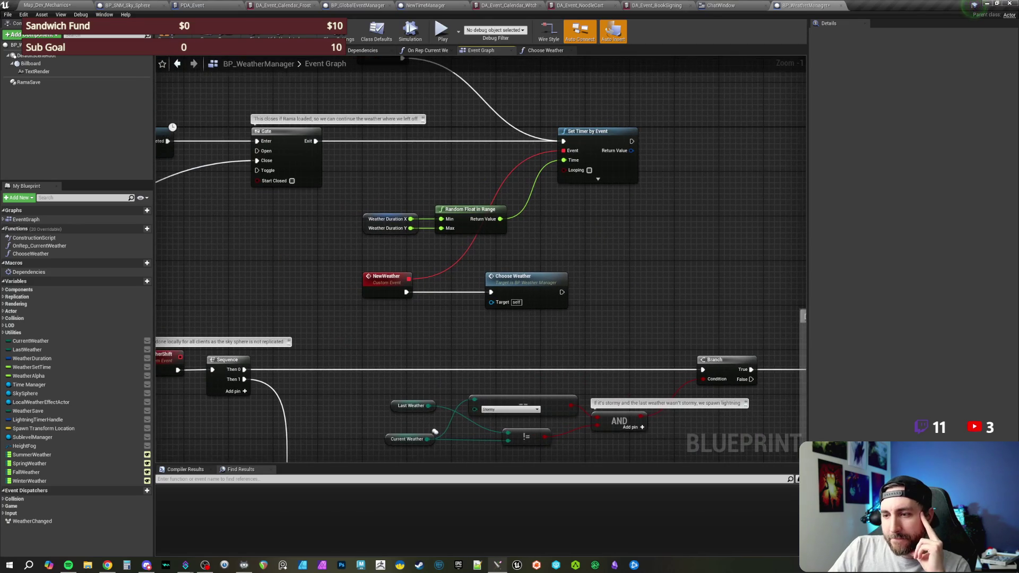
{"action": "left_click_drag", "start_coordinate": [282, 257], "coordinate": [319, 266]}
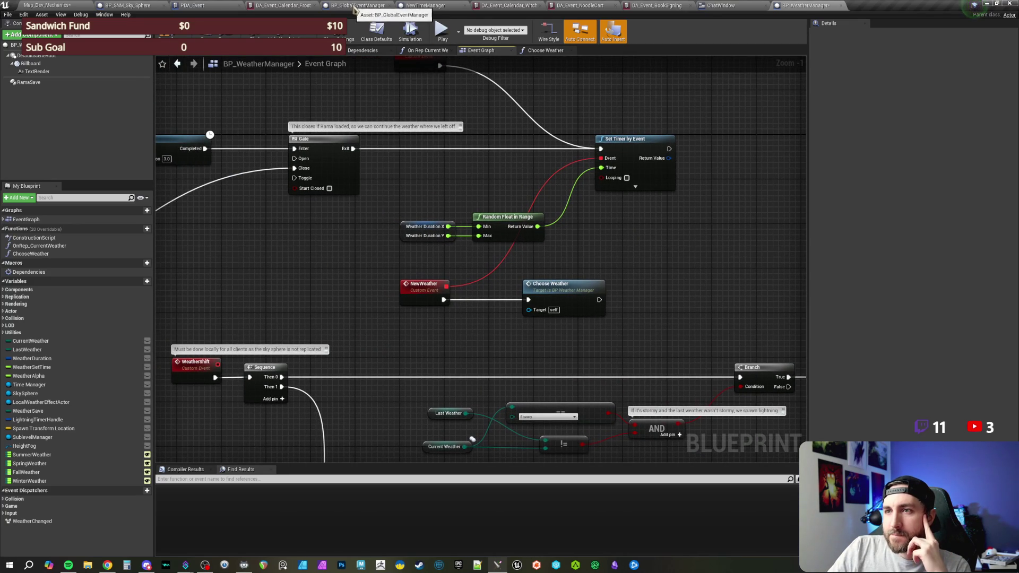
{"action": "left_click", "coordinate": [425, 5]}
Create a Select node wired from the Season getter beside Change Season
{"action": "mouse_move", "coordinate": [621, 154]}
{"action": "left_mouse_down"}
{"action": "mouse_move", "coordinate": [620, 182]}
{"action": "mouse_move", "coordinate": [649, 167]}
{"action": "left_mouse_up"}
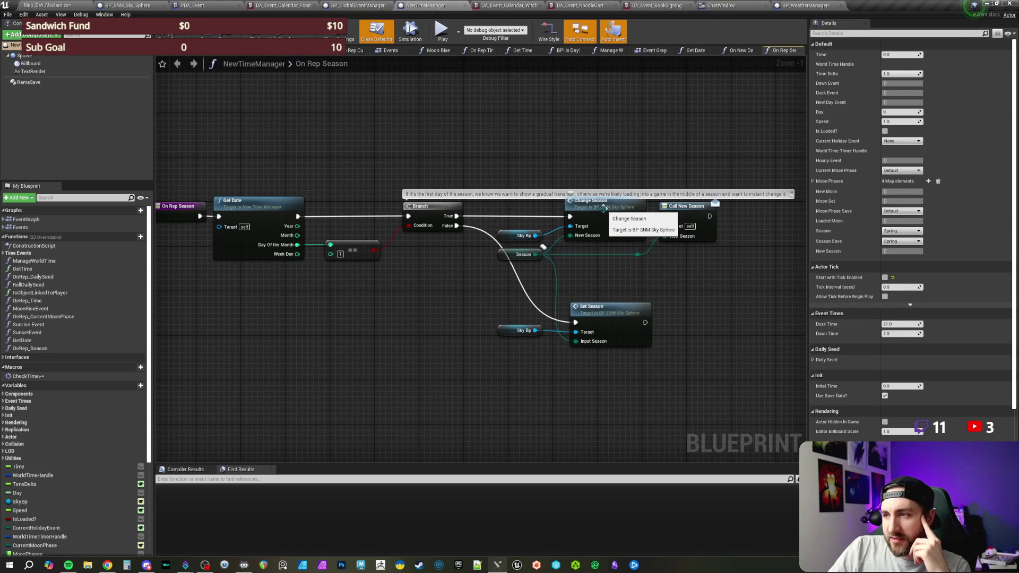
{"action": "scroll", "coordinate": [635, 272], "scroll_direction": "up", "scroll_amount": 1}
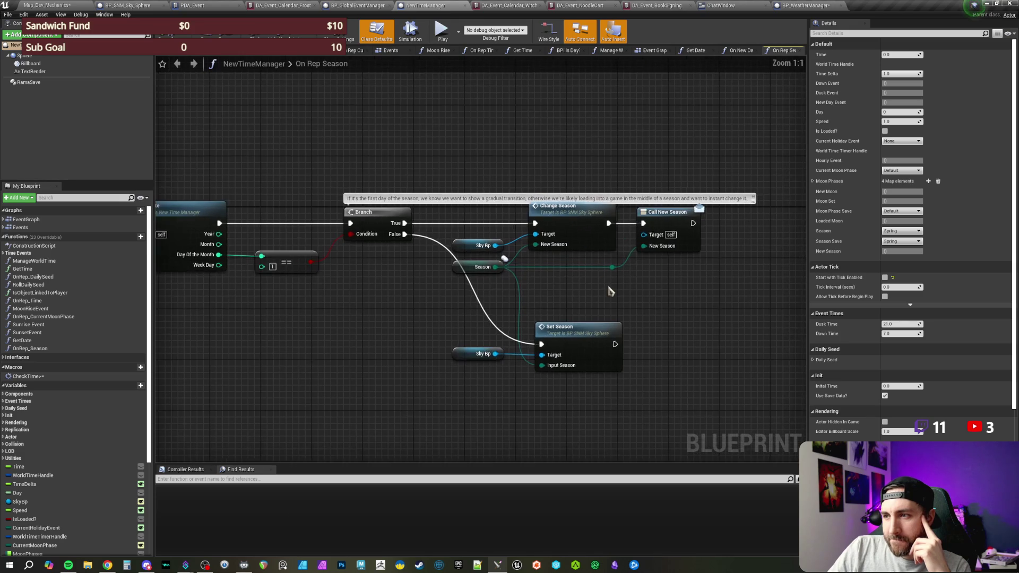
{"action": "mouse_move", "coordinate": [596, 288]}
{"action": "left_mouse_down"}
{"action": "mouse_move", "coordinate": [481, 315]}
{"action": "mouse_move", "coordinate": [423, 316]}
{"action": "mouse_move", "coordinate": [392, 298]}
{"action": "mouse_move", "coordinate": [449, 301]}
{"action": "left_mouse_up"}
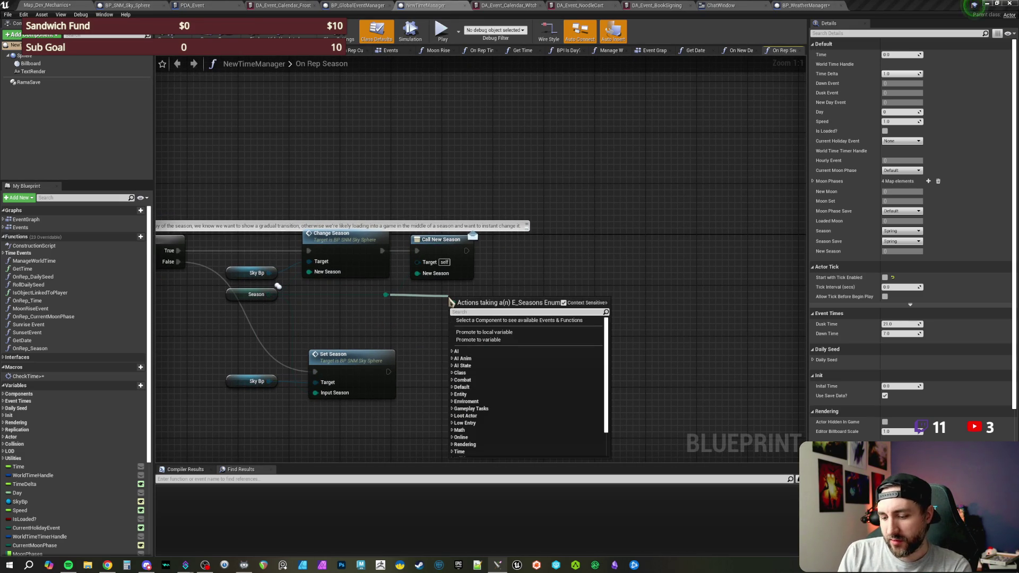
{"action": "type", "text": "="}
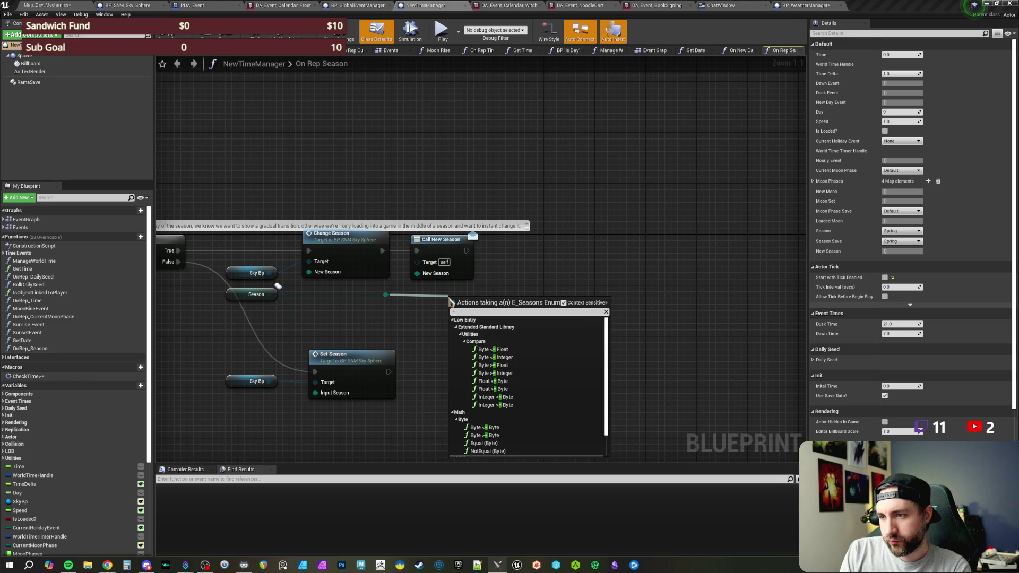
{"action": "key", "text": "BackSpace"}
{"action": "type", "text": "select"}
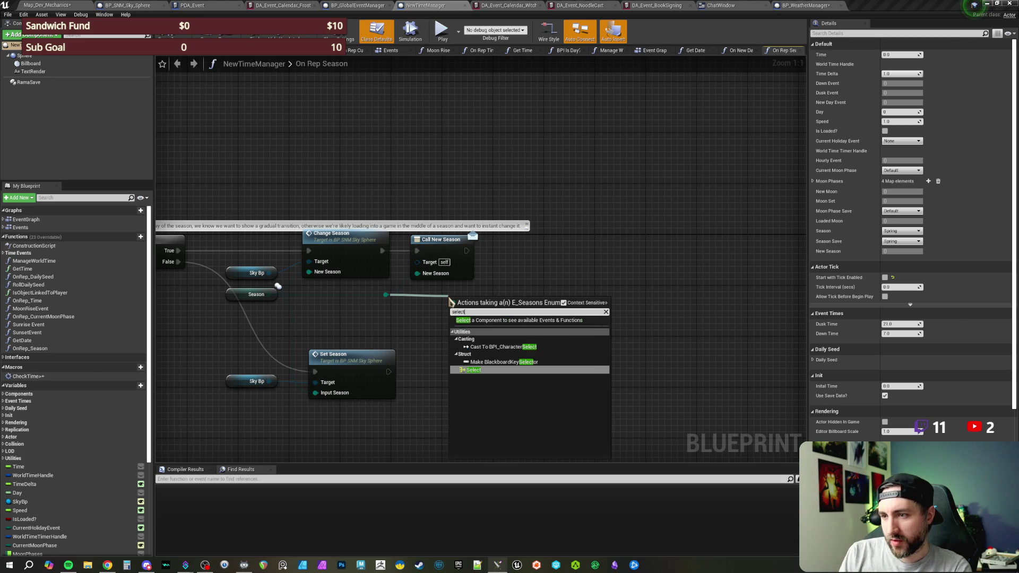
{"action": "key", "text": "Return"}
Search the blueprint actions for a Get Weather Manager node
{"action": "left_click_drag", "start_coordinate": [516, 253], "coordinate": [463, 264]}
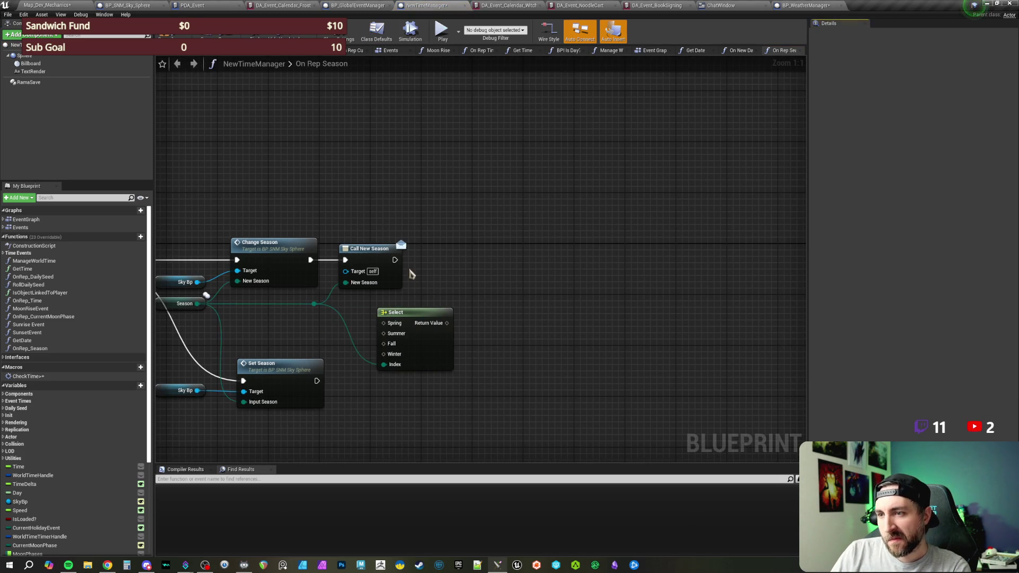
{"action": "scroll", "coordinate": [48, 478], "scroll_direction": "down", "scroll_amount": 3}
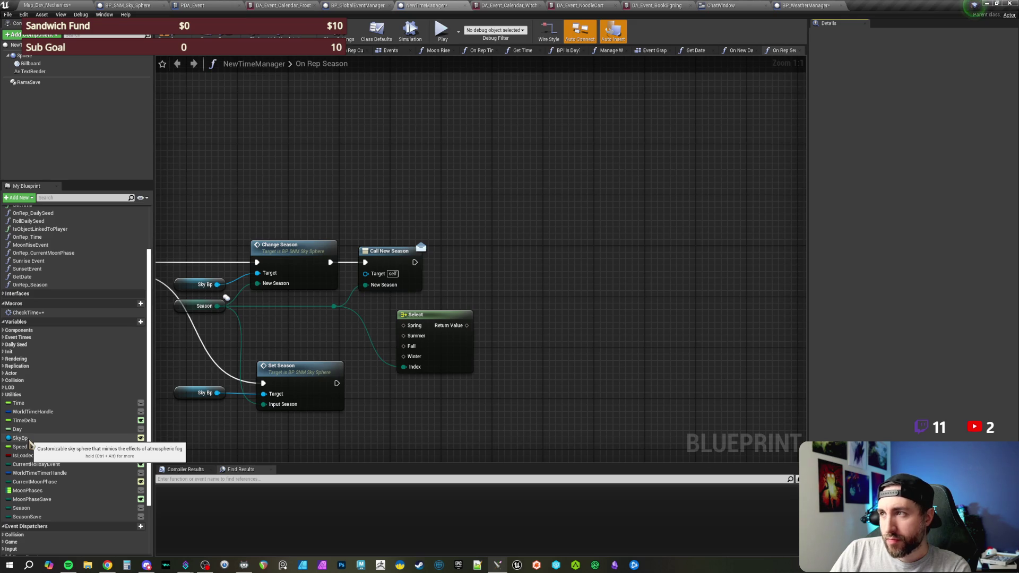
{"action": "left_click_drag", "start_coordinate": [529, 288], "coordinate": [538, 307]}
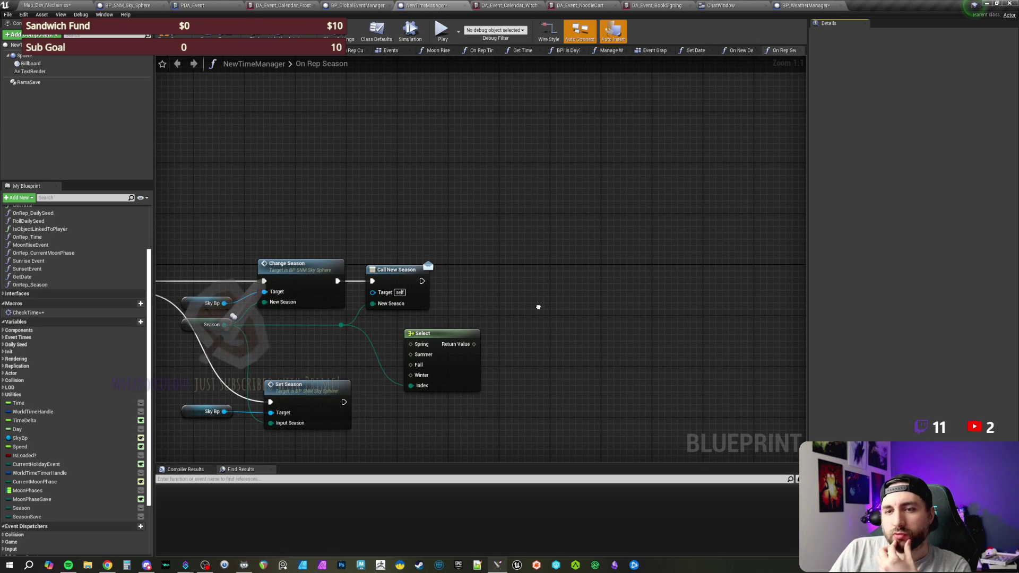
{"action": "right_click", "coordinate": [529, 287]}
{"action": "type", "text": "get weather man"}
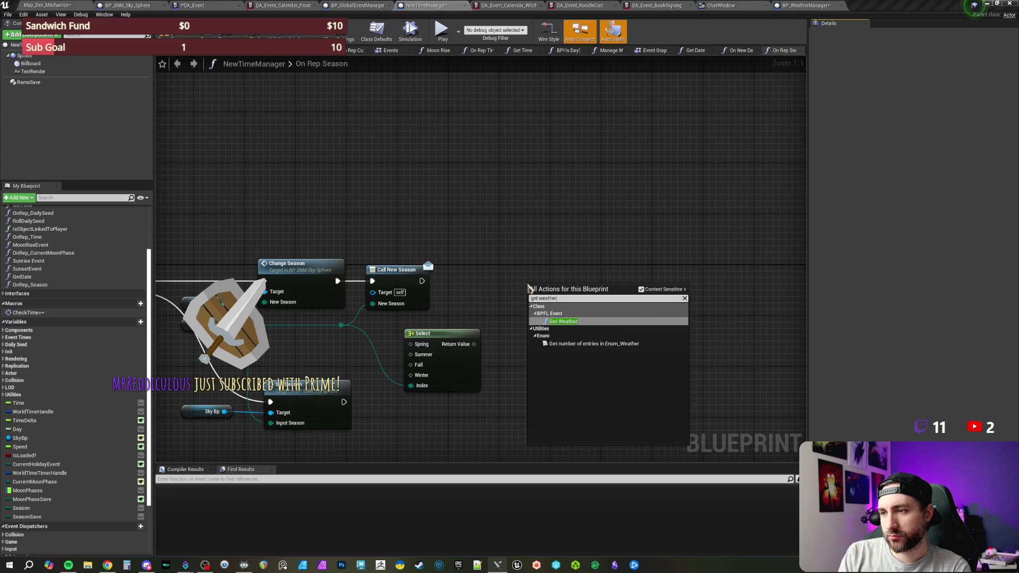
{"action": "key", "text": "BackSpace"}
{"action": "key", "text": "BackSpace"}
{"action": "key", "text": "BackSpace"}
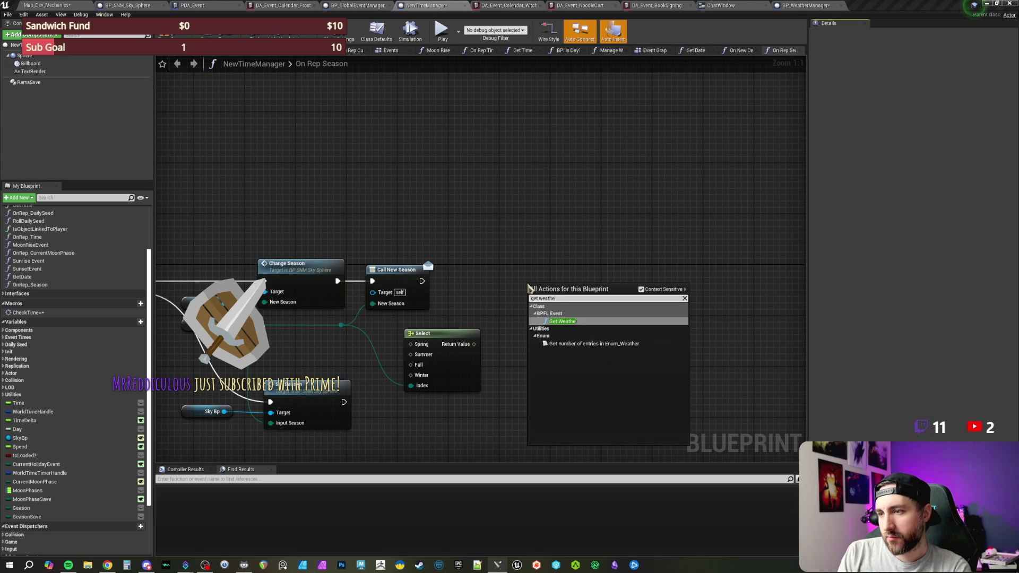
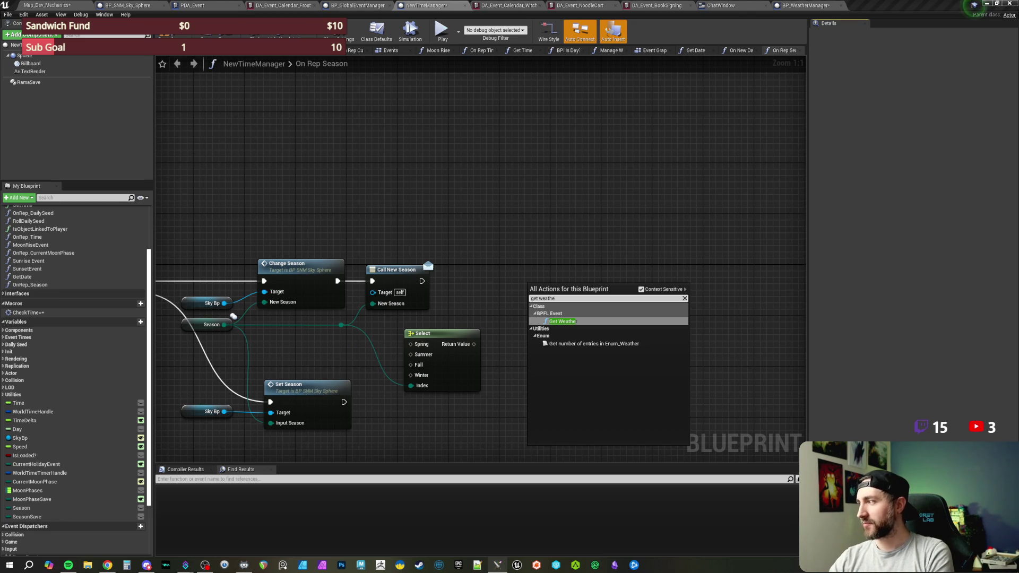
Close the All Actions search menu over the On Rep Season graph without adding a node
{"action": "key", "text": "Escape"}
{"action": "left_click", "coordinate": [615, 228]}
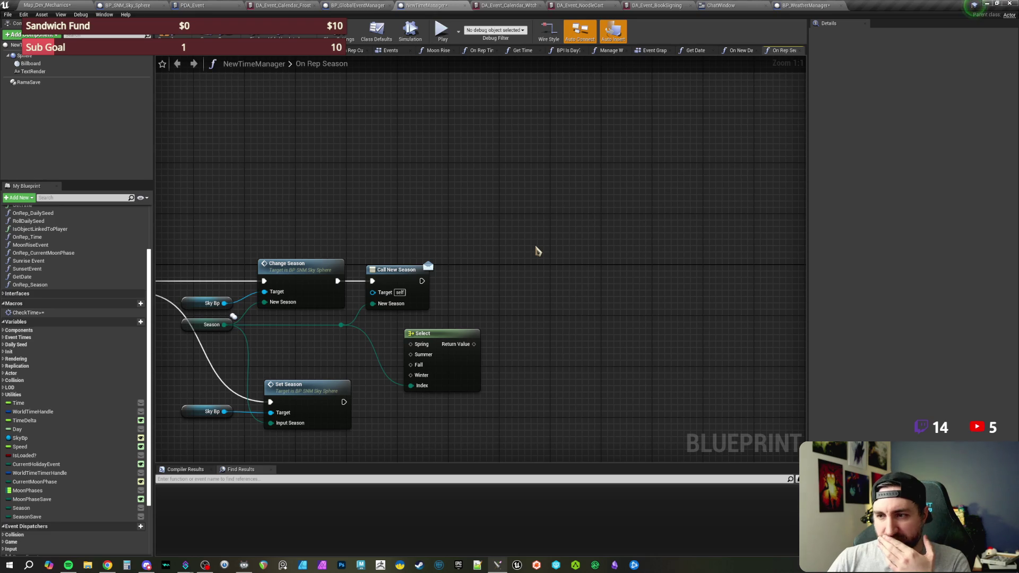
Select the season nodes beside the Branch comment, then save NewTimeManager
{"action": "mouse_move", "coordinate": [530, 250]}
{"action": "left_mouse_down"}
{"action": "mouse_move", "coordinate": [541, 234]}
{"action": "mouse_move", "coordinate": [548, 257]}
{"action": "mouse_move", "coordinate": [605, 242]}
{"action": "mouse_move", "coordinate": [580, 207]}
{"action": "mouse_move", "coordinate": [453, 185]}
{"action": "left_mouse_up"}
{"action": "mouse_move", "coordinate": [363, 179]}
{"action": "left_mouse_down"}
{"action": "mouse_move", "coordinate": [467, 241]}
{"action": "mouse_move", "coordinate": [611, 377]}
{"action": "mouse_move", "coordinate": [649, 377]}
{"action": "left_mouse_up"}
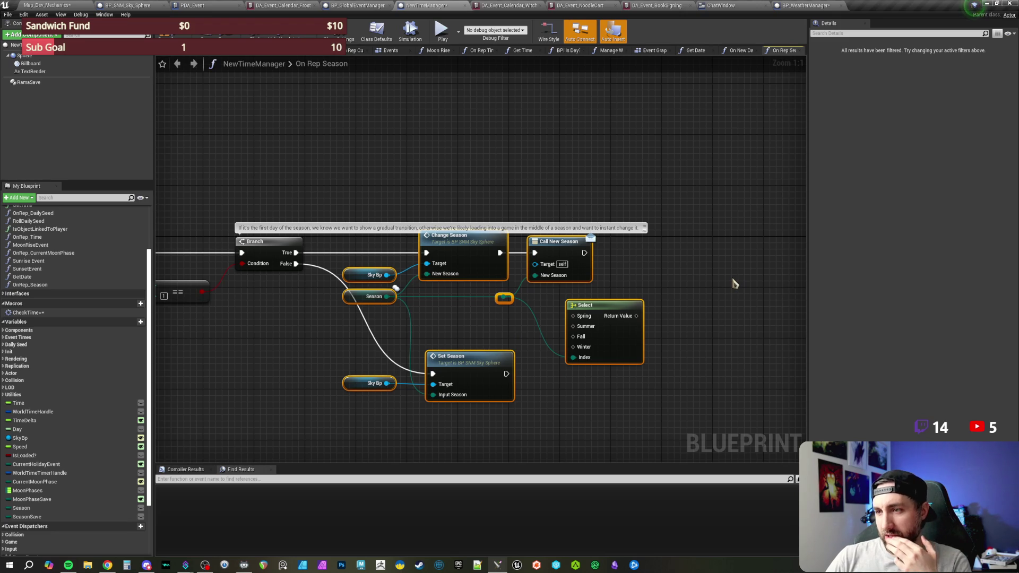
{"action": "left_click", "coordinate": [679, 233]}
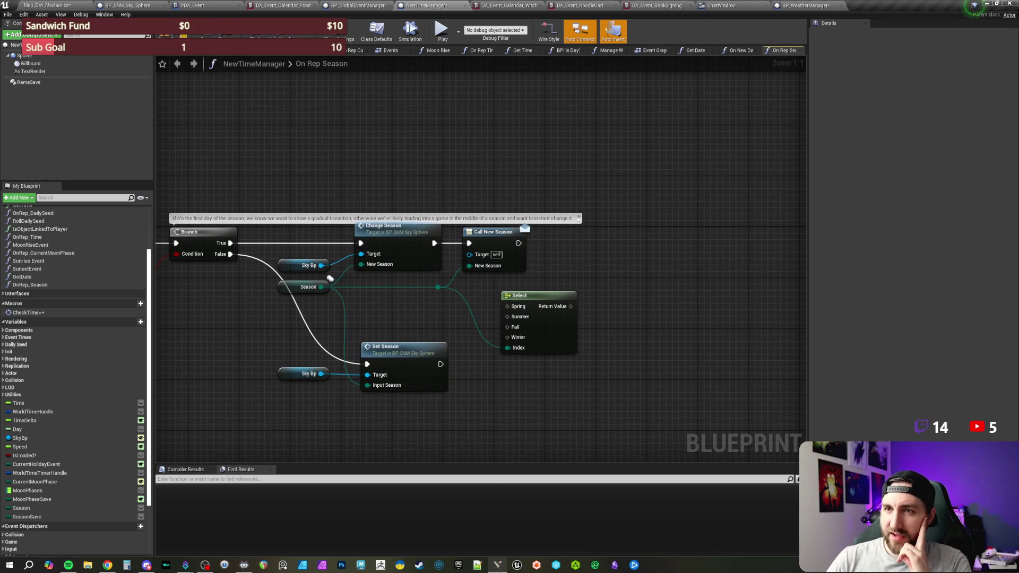
{"action": "left_click", "coordinate": [205, 34]}
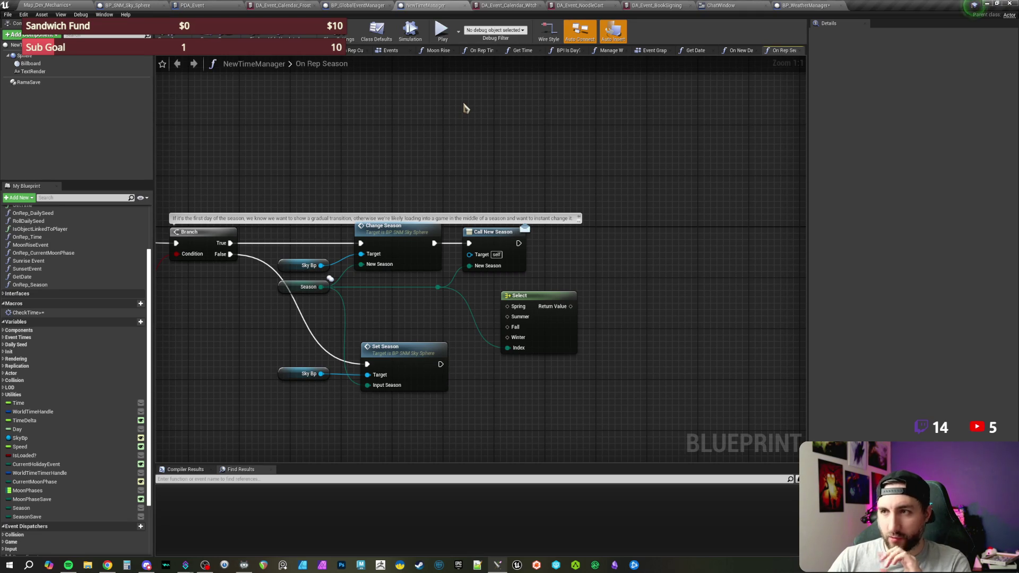
Nudge the Sky Bp, Season and Change Season nodes slightly down and left
{"action": "mouse_move", "coordinate": [328, 146]}
{"action": "left_mouse_down"}
{"action": "mouse_move", "coordinate": [490, 314]}
{"action": "mouse_move", "coordinate": [531, 329]}
{"action": "left_mouse_up"}
{"action": "left_click_drag", "start_coordinate": [446, 222], "coordinate": [440, 241]}
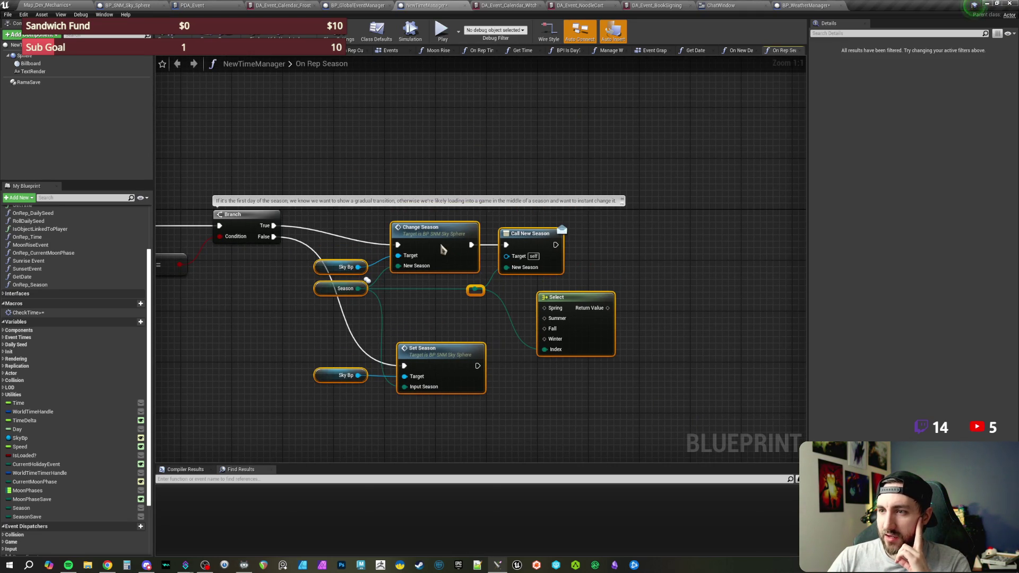
{"action": "left_click", "coordinate": [462, 181]}
{"action": "left_click_drag", "start_coordinate": [426, 157], "coordinate": [443, 170]}
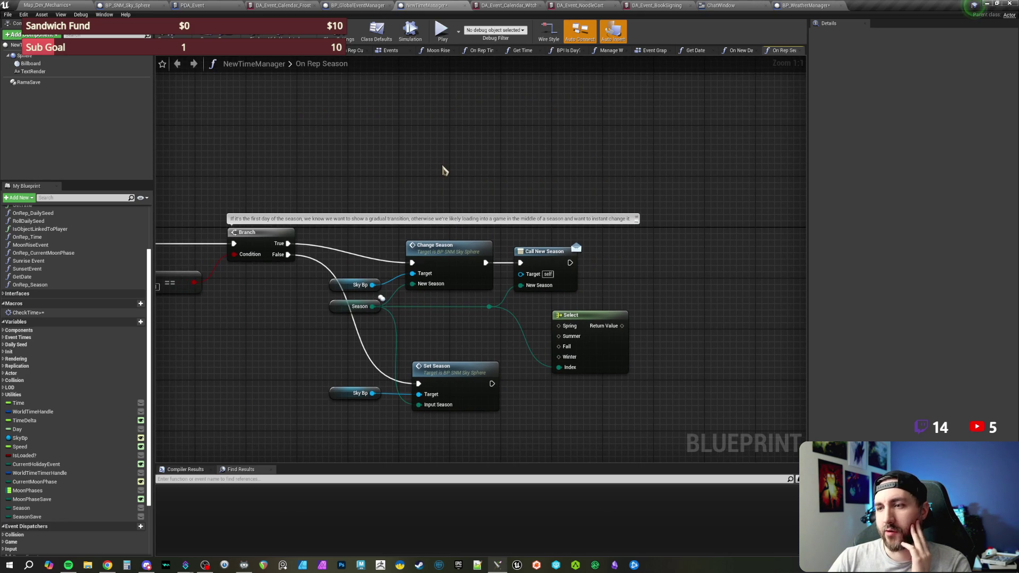
{"action": "left_click_drag", "start_coordinate": [478, 183], "coordinate": [471, 163]}
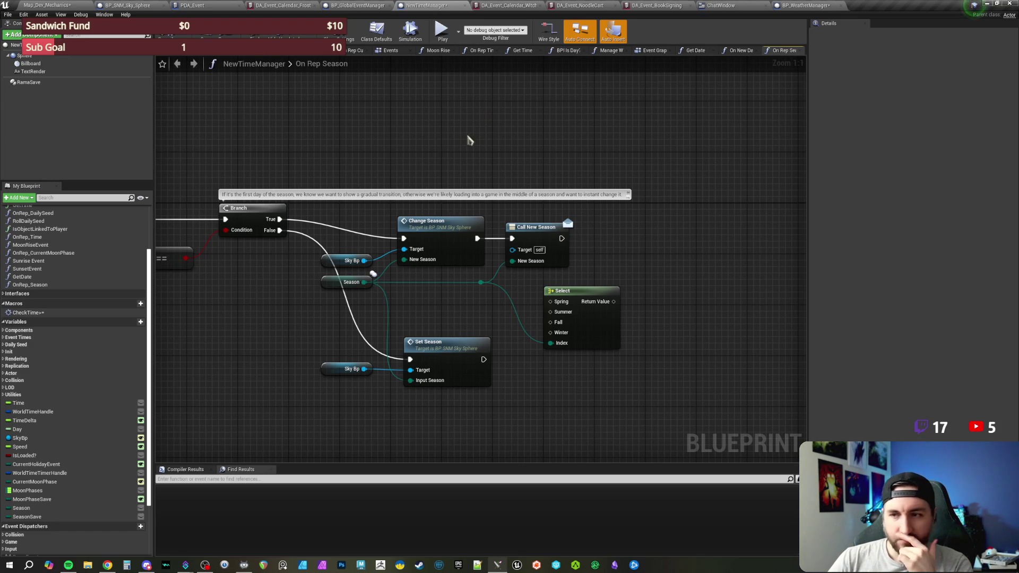
Save NewTimeManager with Ctrl+S and bring up the BP_WeatherManager event graph
{"action": "key", "text": "ctrl+s"}
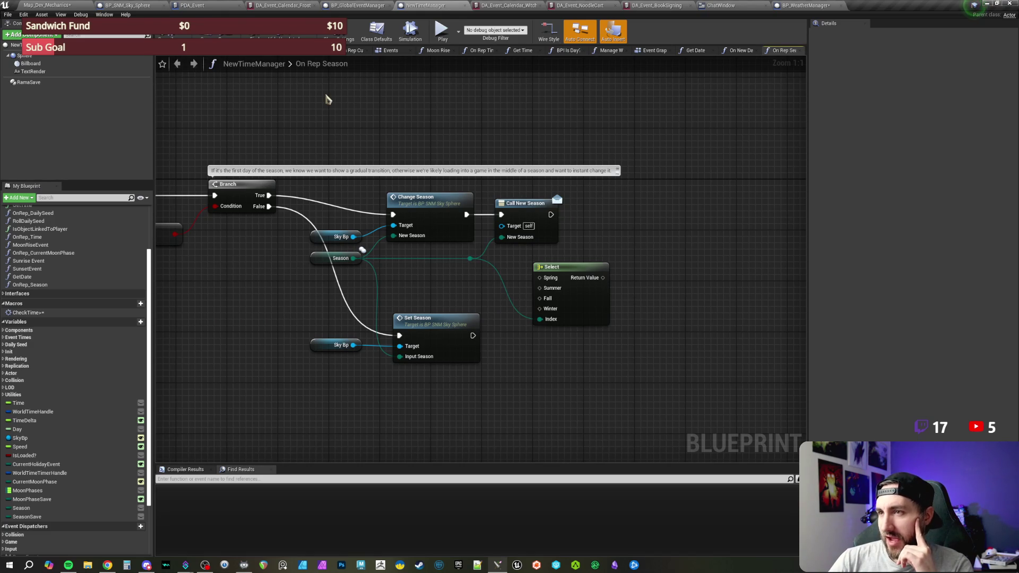
{"action": "left_click_drag", "start_coordinate": [753, 181], "coordinate": [749, 204]}
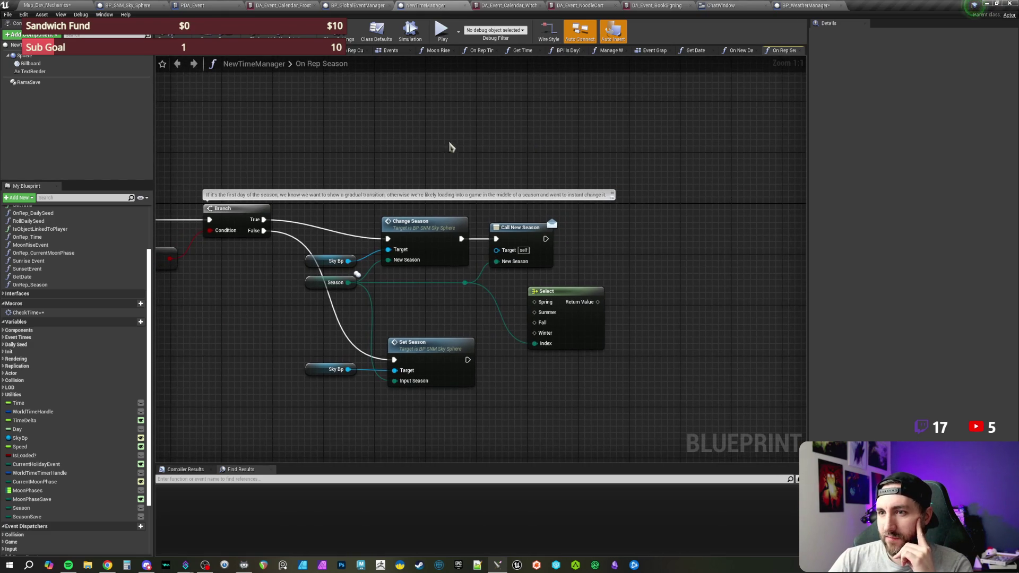
{"action": "left_click", "coordinate": [802, 6]}
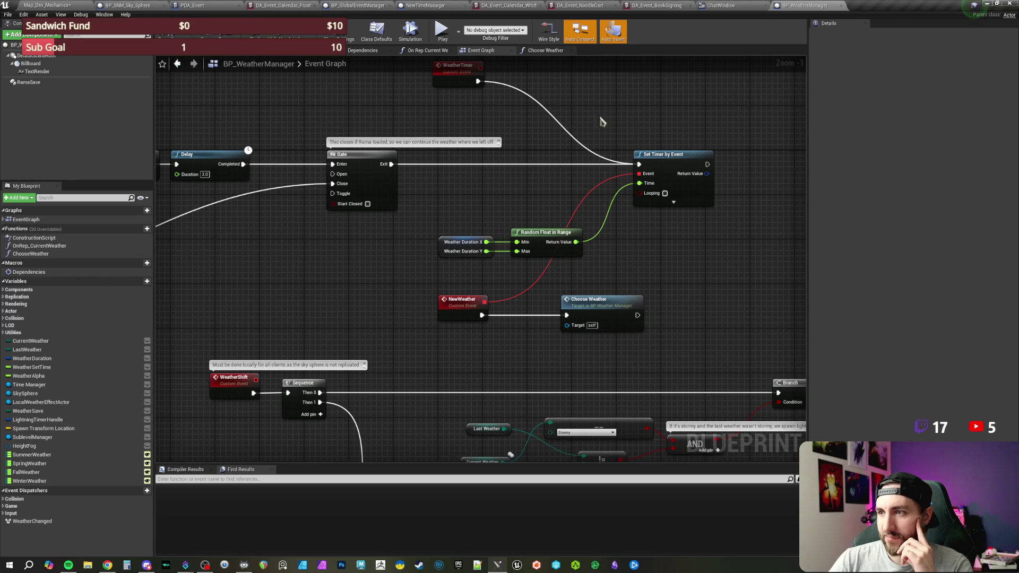
{"action": "left_click_drag", "start_coordinate": [648, 118], "coordinate": [616, 136]}
{"action": "mouse_move", "coordinate": [635, 284]}
{"action": "left_mouse_down"}
{"action": "mouse_move", "coordinate": [630, 273]}
{"action": "mouse_move", "coordinate": [634, 288]}
{"action": "left_mouse_up"}
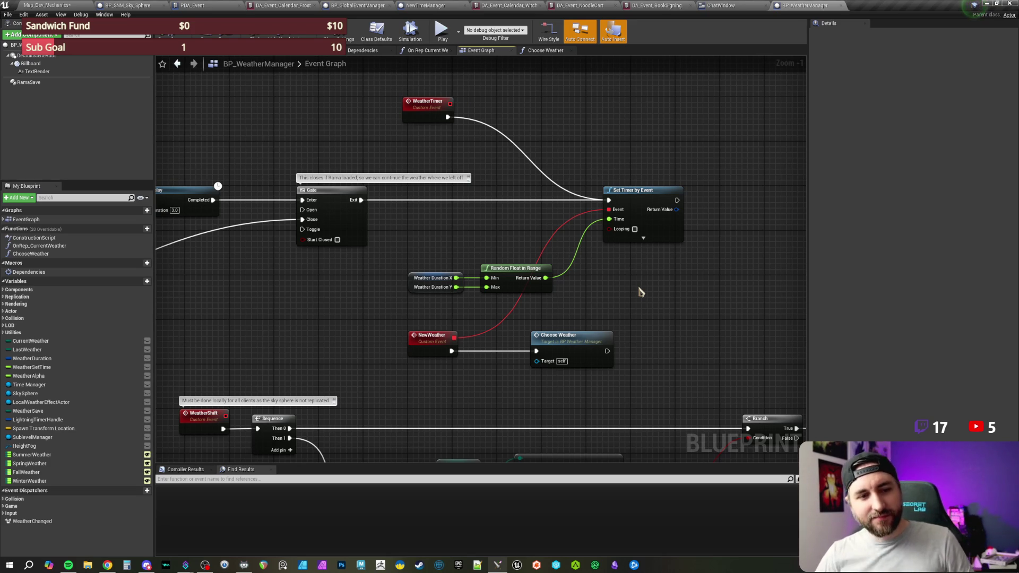
{"action": "mouse_move", "coordinate": [635, 292]}
{"action": "left_mouse_down"}
{"action": "mouse_move", "coordinate": [607, 293]}
{"action": "mouse_move", "coordinate": [585, 228]}
{"action": "mouse_move", "coordinate": [590, 86]}
{"action": "mouse_move", "coordinate": [596, 237]}
{"action": "mouse_move", "coordinate": [619, 295]}
{"action": "left_mouse_up"}
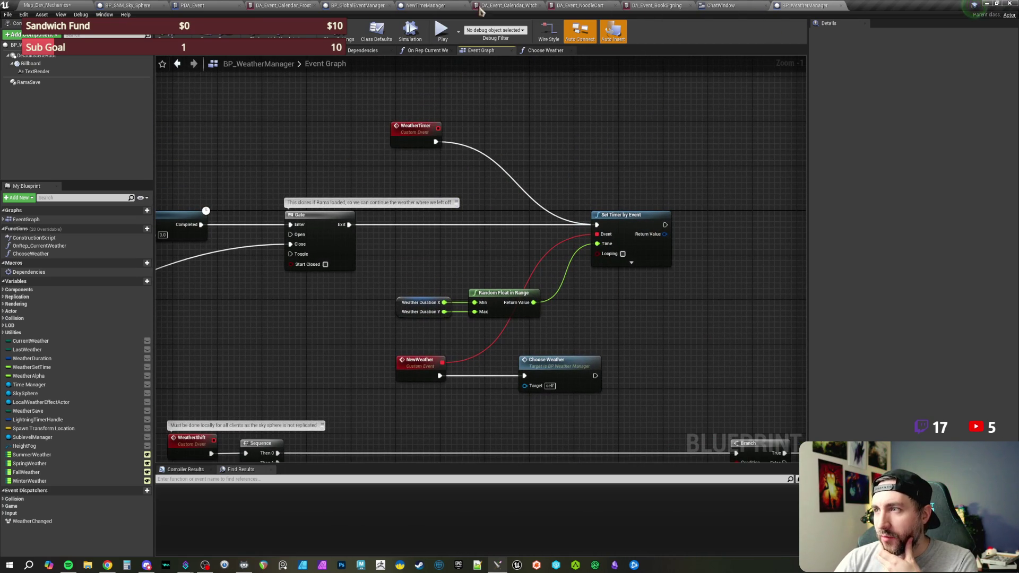
{"action": "left_click", "coordinate": [361, 8]}
Back in On Rep Season, move the Select node right and dismiss the action list unused
{"action": "left_click", "coordinate": [438, 7]}
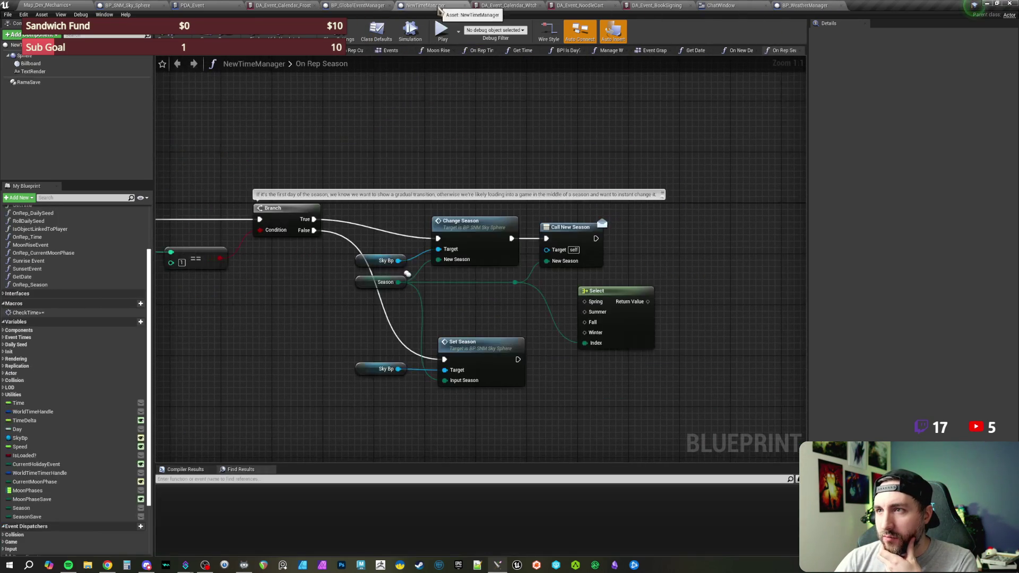
{"action": "left_click_drag", "start_coordinate": [575, 198], "coordinate": [448, 227]}
{"action": "mouse_move", "coordinate": [501, 264]}
{"action": "left_mouse_down"}
{"action": "mouse_move", "coordinate": [467, 287]}
{"action": "mouse_move", "coordinate": [525, 298]}
{"action": "mouse_move", "coordinate": [557, 265]}
{"action": "mouse_move", "coordinate": [567, 229]}
{"action": "left_mouse_up"}
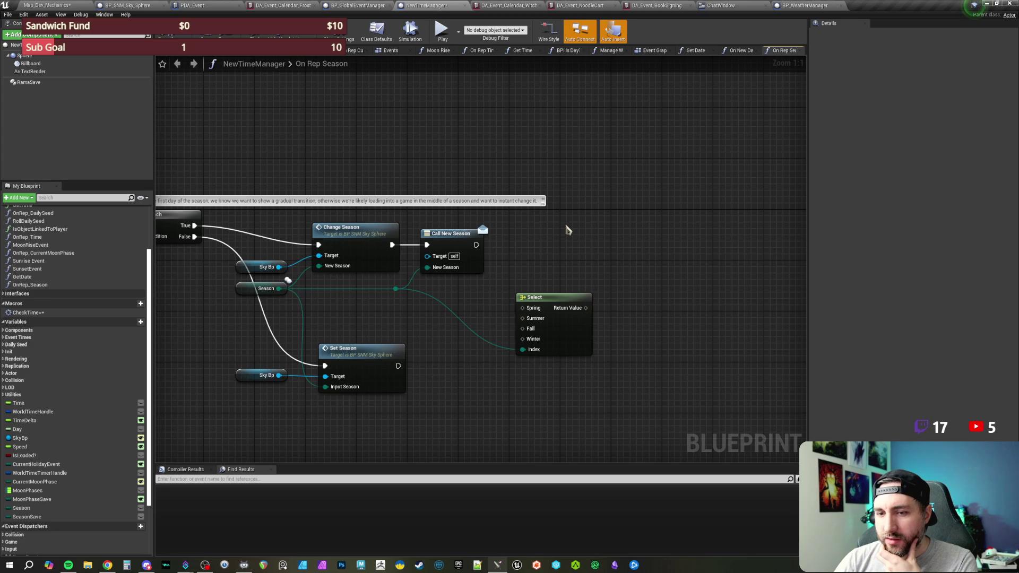
{"action": "right_click", "coordinate": [567, 229]}
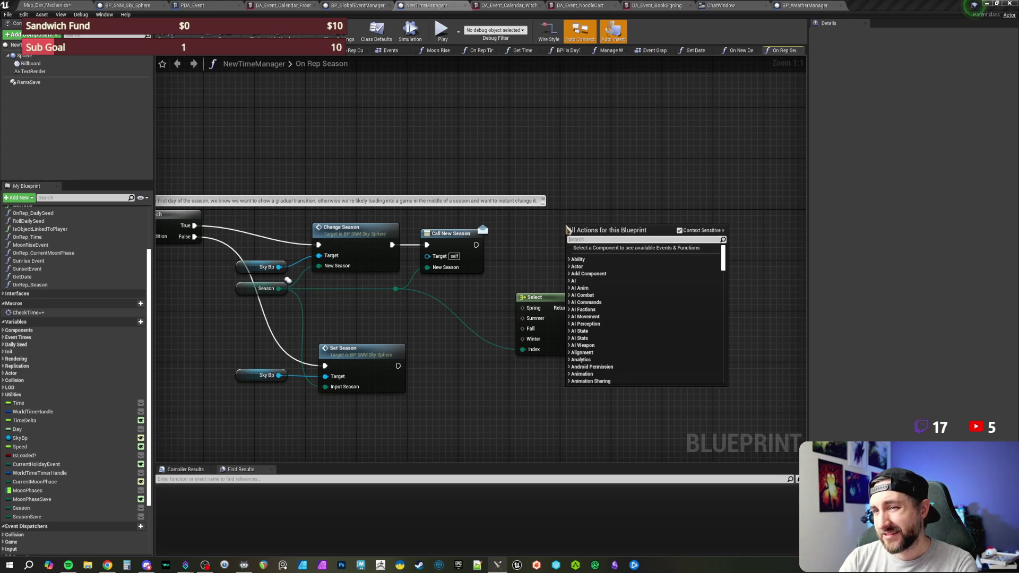
{"action": "left_click", "coordinate": [519, 183]}
{"action": "left_click_drag", "start_coordinate": [282, 162], "coordinate": [578, 164]}
{"action": "mouse_move", "coordinate": [324, 155]}
{"action": "left_mouse_down"}
{"action": "mouse_move", "coordinate": [419, 155]}
{"action": "mouse_move", "coordinate": [382, 169]}
{"action": "left_mouse_up"}
{"action": "scroll", "coordinate": [419, 156], "scroll_direction": "down", "scroll_amount": 1}
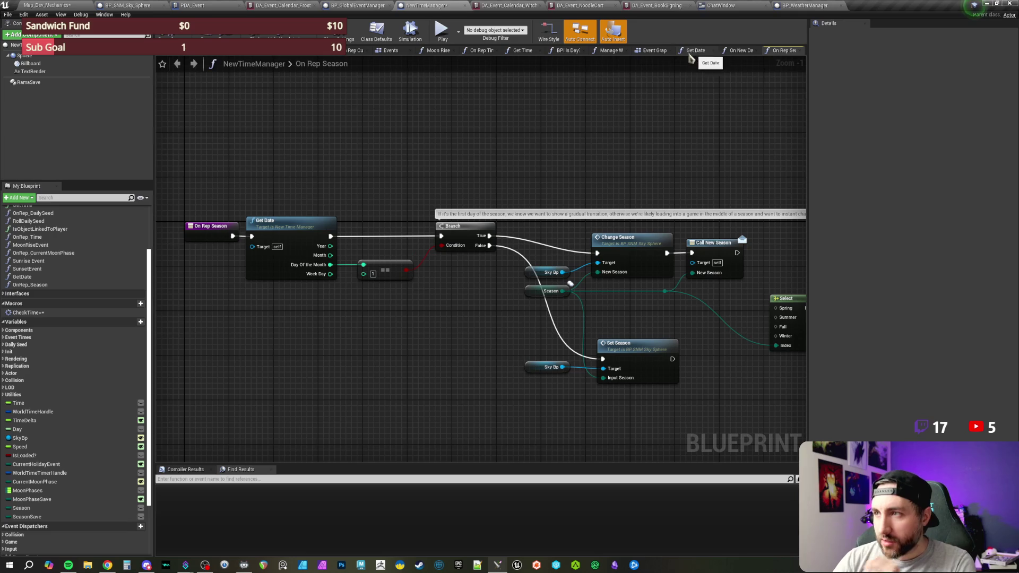
In the Event Graph, follow the begin-play chain to the Is Server, Branch and Bind Event nodes
{"action": "left_click", "coordinate": [658, 52]}
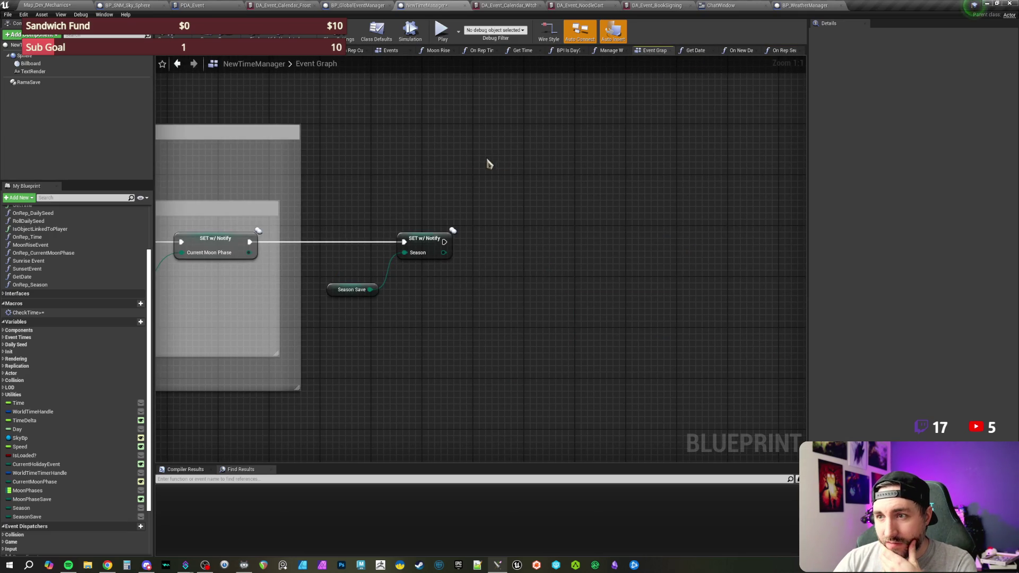
{"action": "scroll", "coordinate": [499, 170], "scroll_direction": "up", "scroll_amount": 4}
{"action": "left_click_drag", "start_coordinate": [241, 138], "coordinate": [564, 141]}
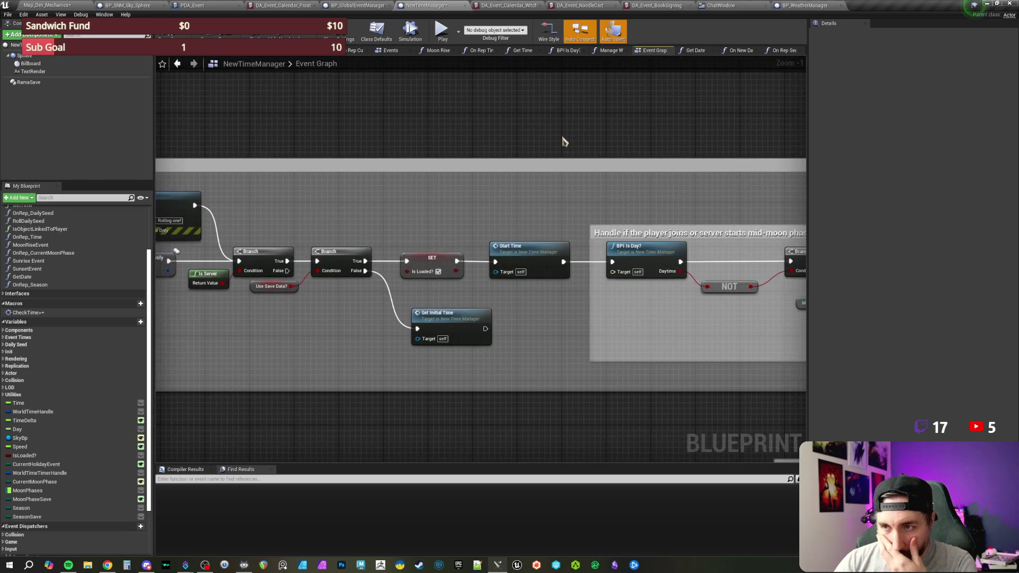
{"action": "mouse_move", "coordinate": [639, 145]}
{"action": "left_mouse_down"}
{"action": "mouse_move", "coordinate": [421, 150]}
{"action": "mouse_move", "coordinate": [326, 392]}
{"action": "left_mouse_up"}
{"action": "left_click_drag", "start_coordinate": [457, 218], "coordinate": [456, 386]}
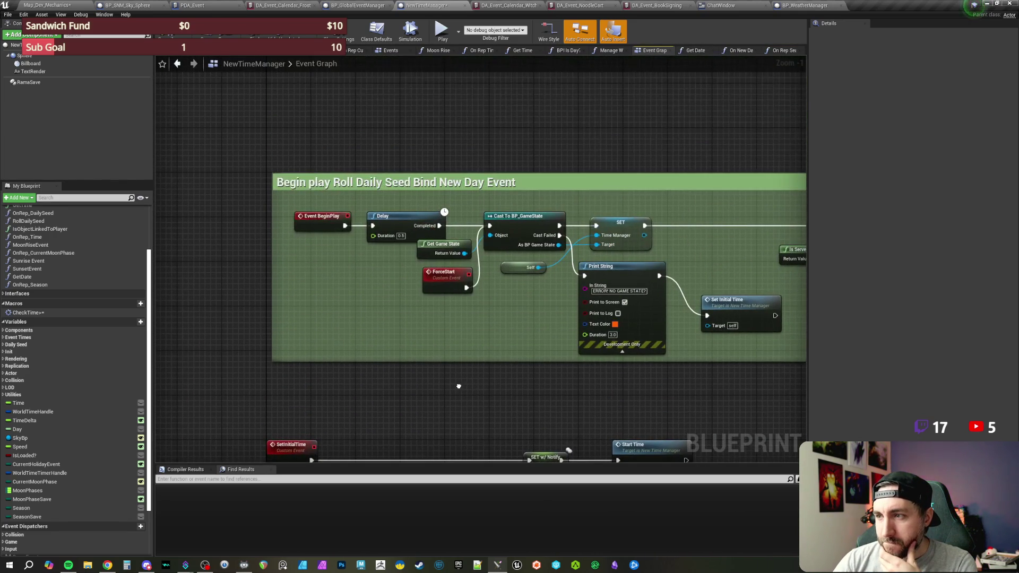
{"action": "scroll", "coordinate": [487, 337], "scroll_direction": "up", "scroll_amount": 1}
{"action": "left_click_drag", "start_coordinate": [486, 337], "coordinate": [402, 347]}
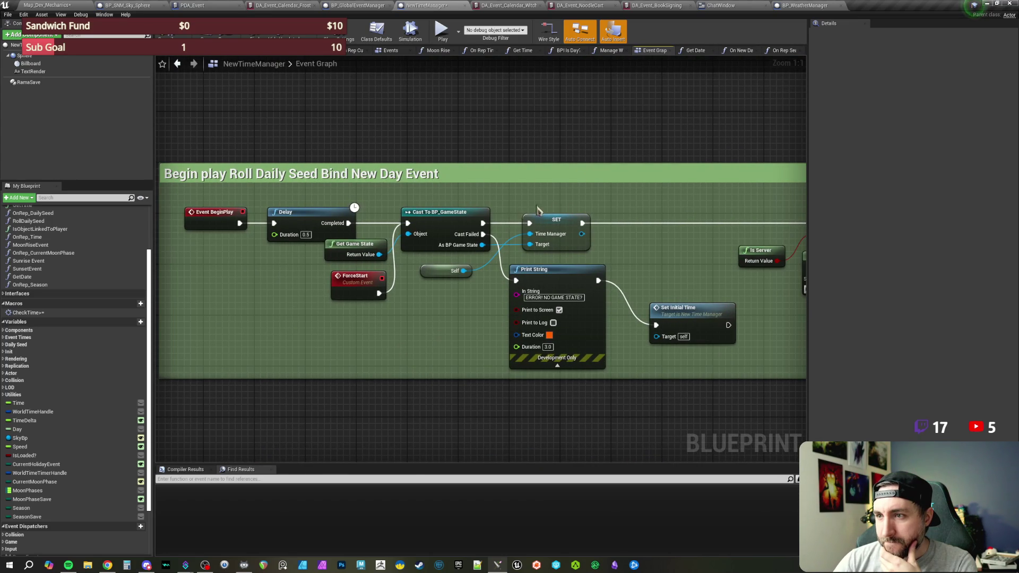
{"action": "left_click_drag", "start_coordinate": [672, 207], "coordinate": [223, 198]}
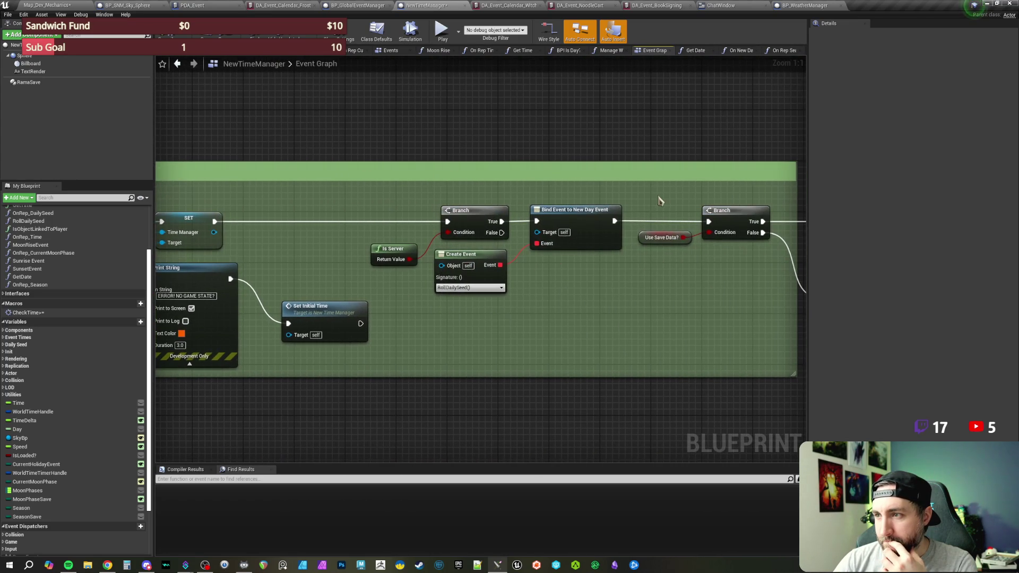
{"action": "left_click_drag", "start_coordinate": [662, 202], "coordinate": [525, 196]}
{"action": "scroll", "coordinate": [405, 182], "scroll_direction": "down", "scroll_amount": 2}
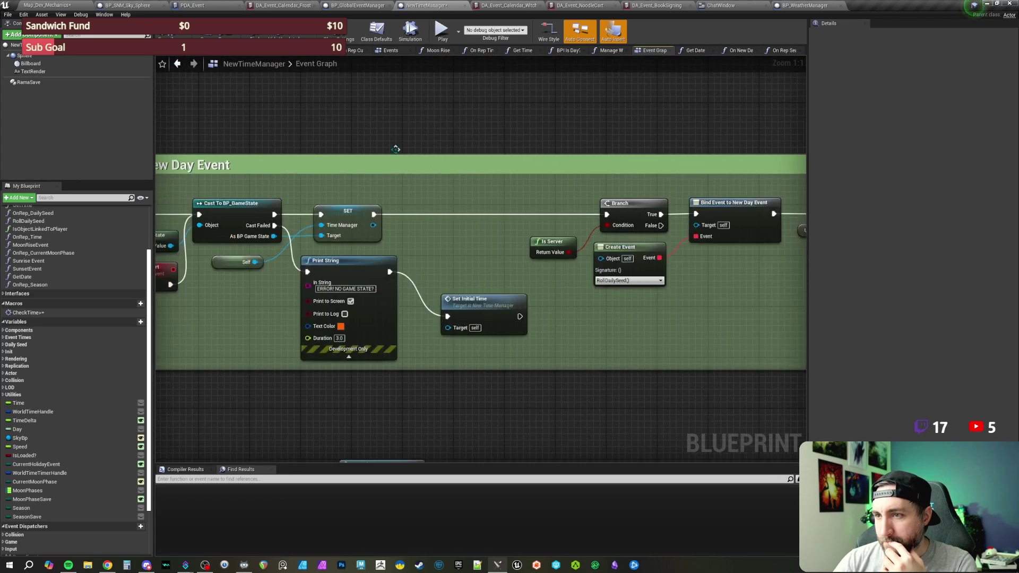
Shift the Branch, Bind Event, Delay and Set Initial Time nodes right and search 'get actor of class'
{"action": "mouse_move", "coordinate": [282, 175]}
{"action": "left_mouse_down"}
{"action": "mouse_move", "coordinate": [785, 337]}
{"action": "mouse_move", "coordinate": [714, 336]}
{"action": "left_mouse_up"}
{"action": "left_click_drag", "start_coordinate": [233, 197], "coordinate": [507, 198]}
{"action": "left_click", "coordinate": [256, 234]}
{"action": "scroll", "coordinate": [257, 234], "scroll_direction": "up", "scroll_amount": 1}
{"action": "mouse_move", "coordinate": [257, 234]}
{"action": "left_mouse_down"}
{"action": "mouse_move", "coordinate": [467, 255]}
{"action": "mouse_move", "coordinate": [549, 232]}
{"action": "mouse_move", "coordinate": [468, 247]}
{"action": "left_mouse_up"}
{"action": "scroll", "coordinate": [550, 232], "scroll_direction": "up", "scroll_amount": 1}
{"action": "right_click", "coordinate": [467, 247]}
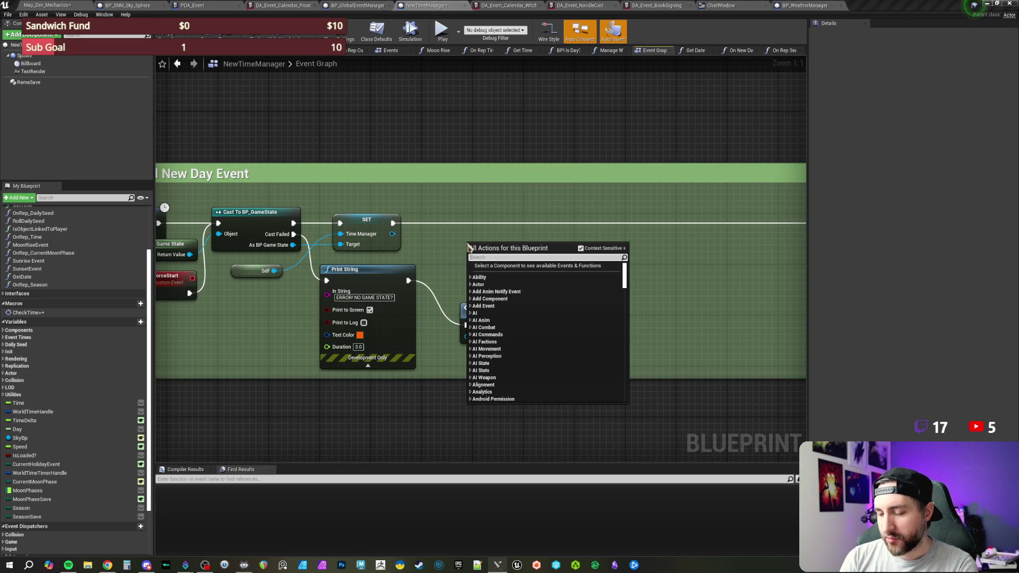
{"action": "type", "text": "get actor of class"}
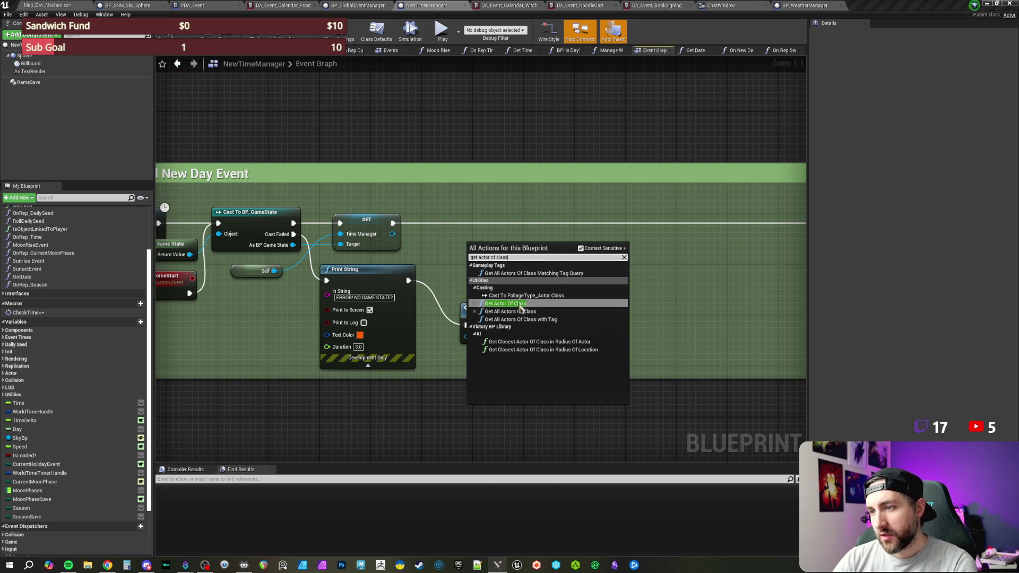
Place Get Actor Of Class on the exec line with Actor Class set to BP_WeatherManager
{"action": "key", "text": "Return"}
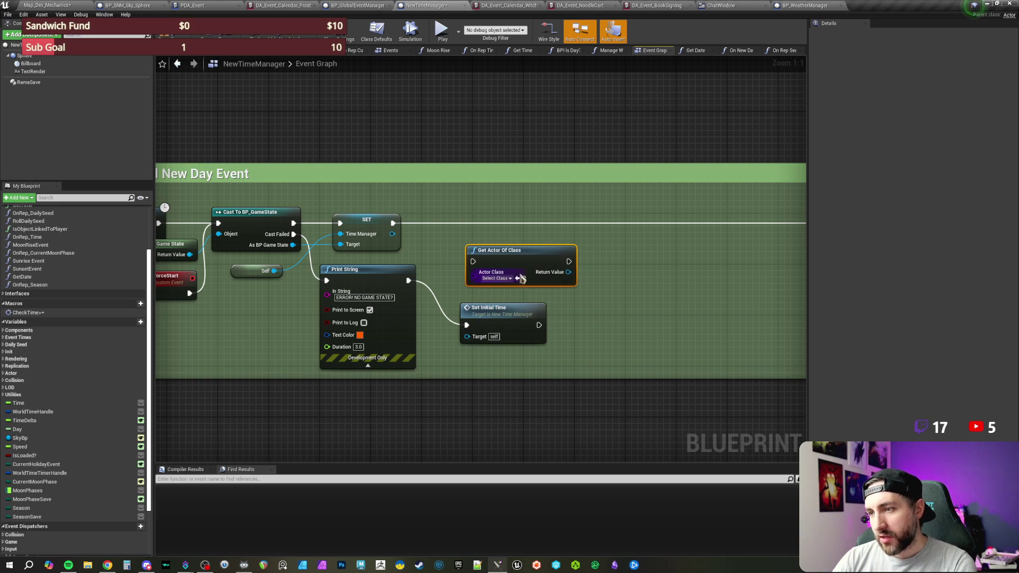
{"action": "left_click_drag", "start_coordinate": [500, 257], "coordinate": [494, 220]}
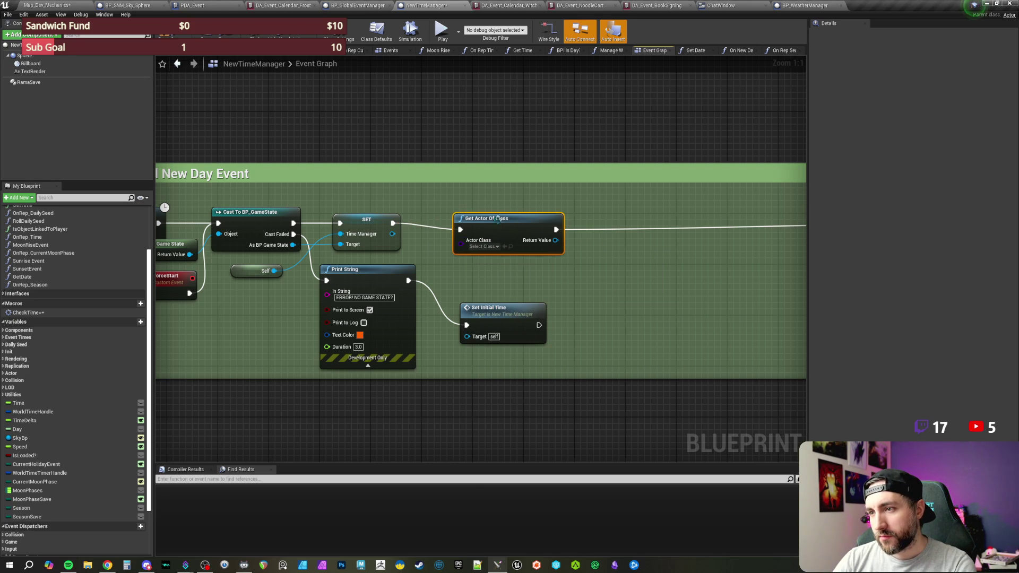
{"action": "left_click", "coordinate": [489, 240]}
{"action": "type", "text": "time"}
{"action": "key", "text": "BackSpace"}
{"action": "key", "text": "BackSpace"}
{"action": "key", "text": "BackSpace"}
{"action": "type", "text": "weather man"}
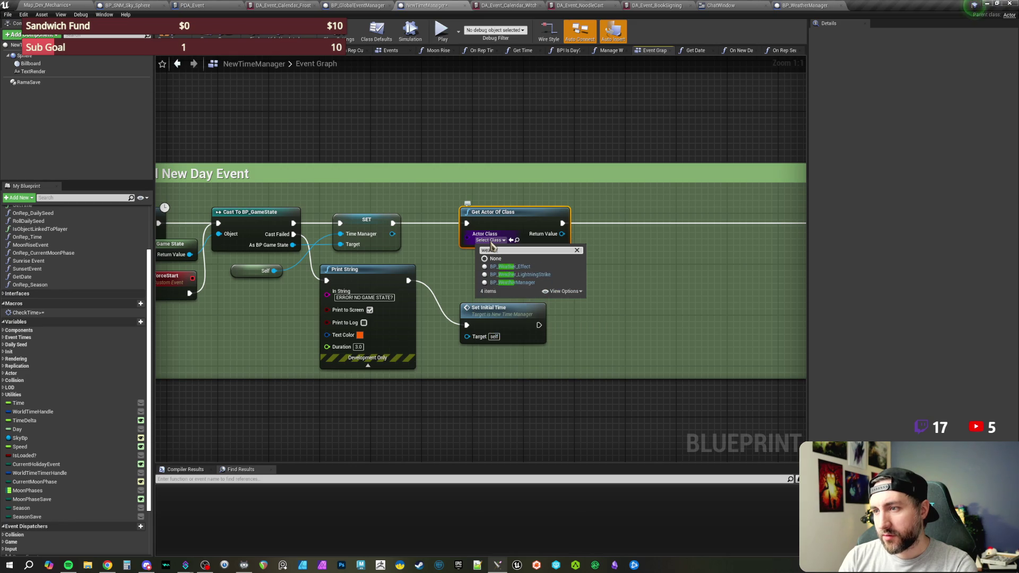
{"action": "left_click", "coordinate": [520, 266]}
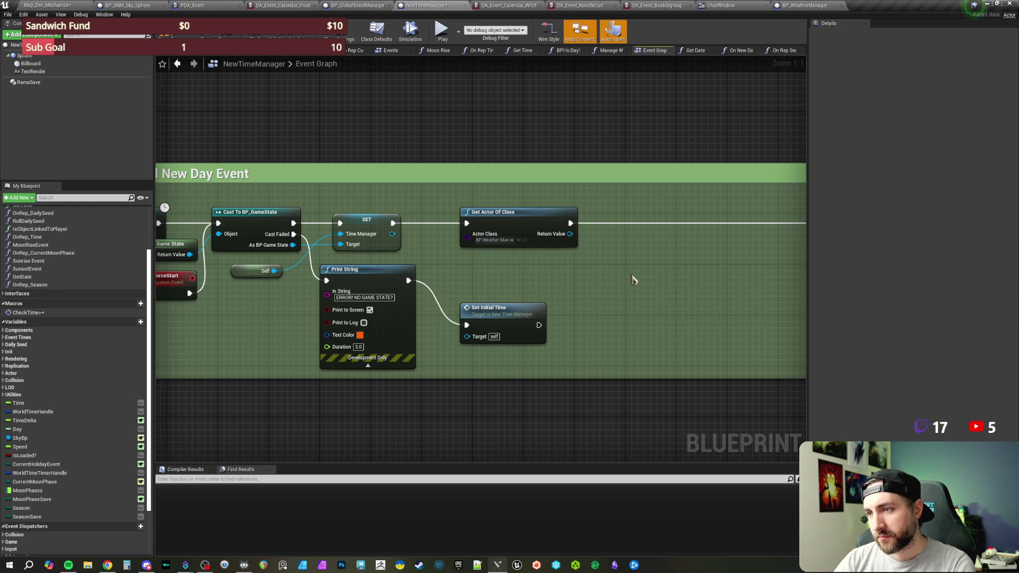
Promote its Return Value to a new WeatherManager variable and shift both new nodes right
{"action": "left_click_drag", "start_coordinate": [630, 280], "coordinate": [534, 282]}
{"action": "right_click", "coordinate": [475, 242]}
{"action": "left_click", "coordinate": [504, 257]}
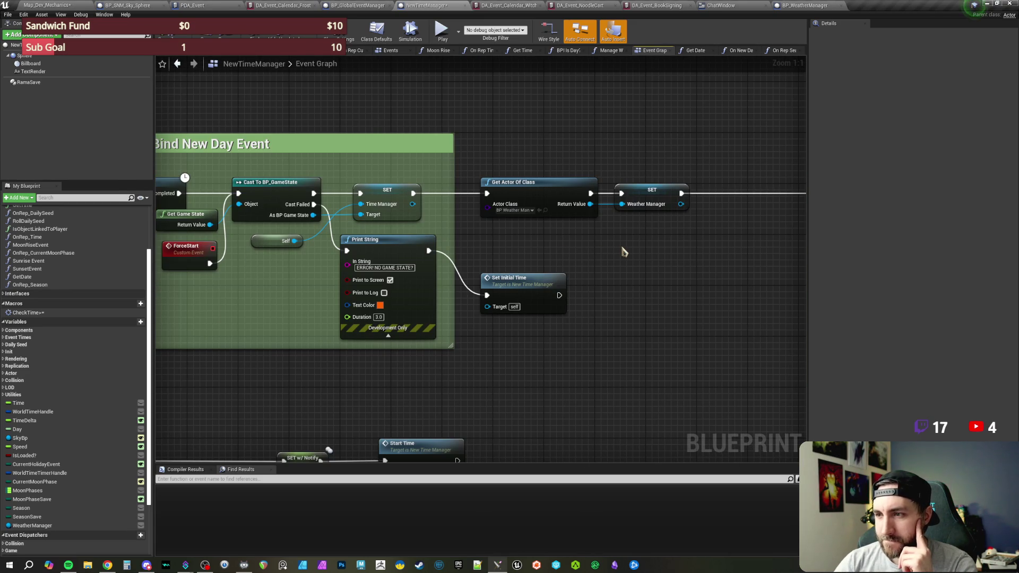
{"action": "left_click_drag", "start_coordinate": [601, 240], "coordinate": [588, 249]}
{"action": "left_click_drag", "start_coordinate": [519, 154], "coordinate": [680, 229]}
{"action": "left_click_drag", "start_coordinate": [545, 198], "coordinate": [587, 200]}
{"action": "left_click", "coordinate": [556, 158]}
{"action": "left_click", "coordinate": [514, 308]}
{"action": "left_click", "coordinate": [498, 265]}
{"action": "mouse_move", "coordinate": [489, 251]}
{"action": "left_mouse_down"}
{"action": "mouse_move", "coordinate": [610, 249]}
{"action": "mouse_move", "coordinate": [555, 230]}
{"action": "left_mouse_up"}
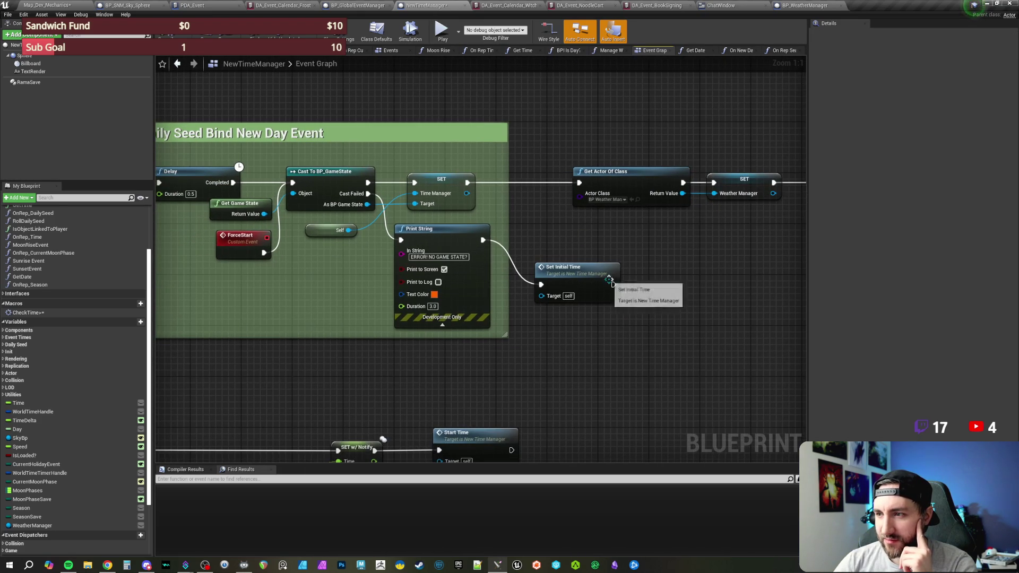
Delete the Print String and Set Initial Time nodes, then undo the deletion
{"action": "left_click", "coordinate": [587, 272]}
{"action": "left_click_drag", "start_coordinate": [590, 322], "coordinate": [480, 273]}
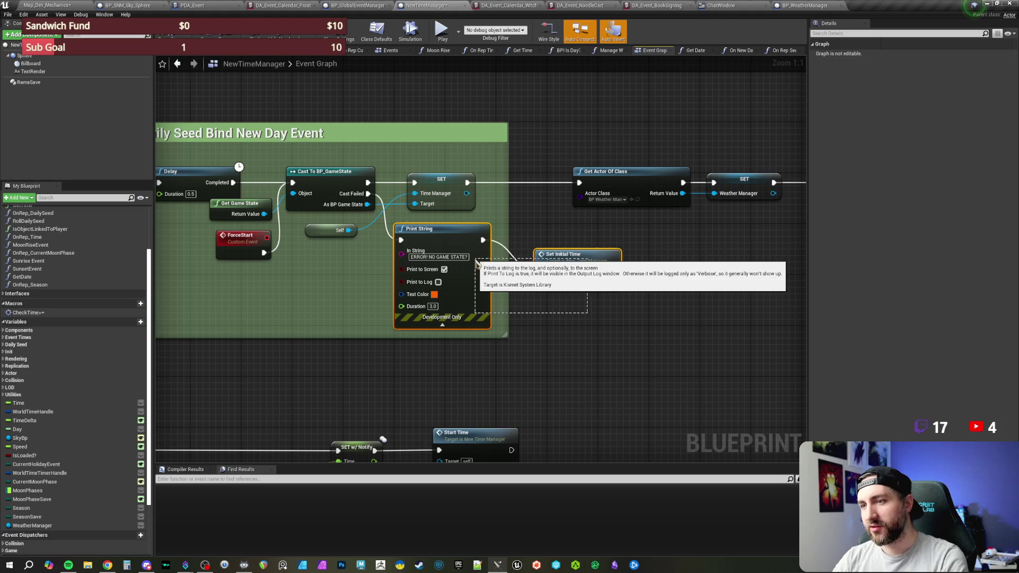
{"action": "key", "text": "Delete"}
{"action": "left_click_drag", "start_coordinate": [391, 193], "coordinate": [438, 244]}
{"action": "type", "text": "delay"}
{"action": "left_click", "coordinate": [549, 231]}
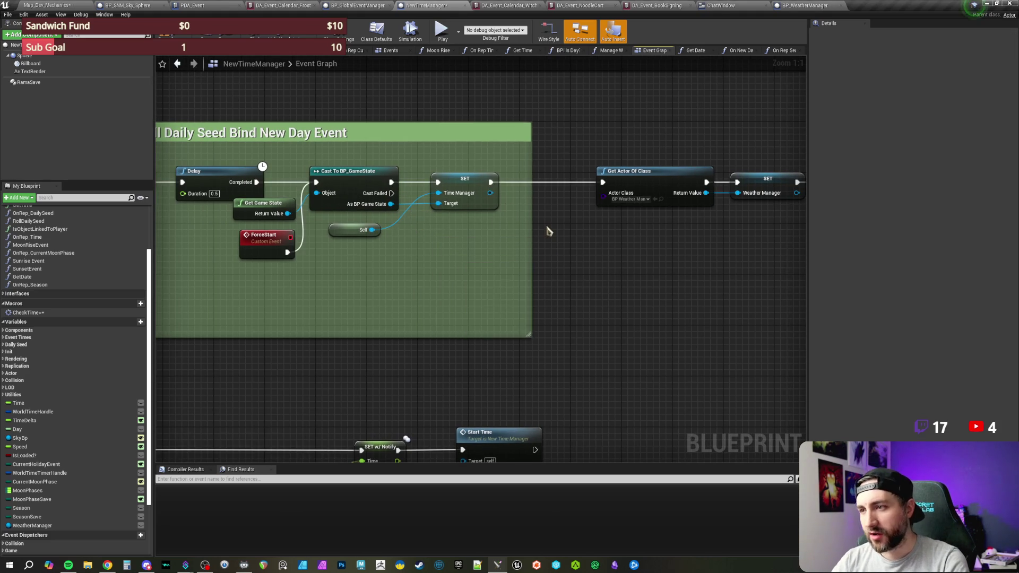
{"action": "key", "text": "ctrl+z"}
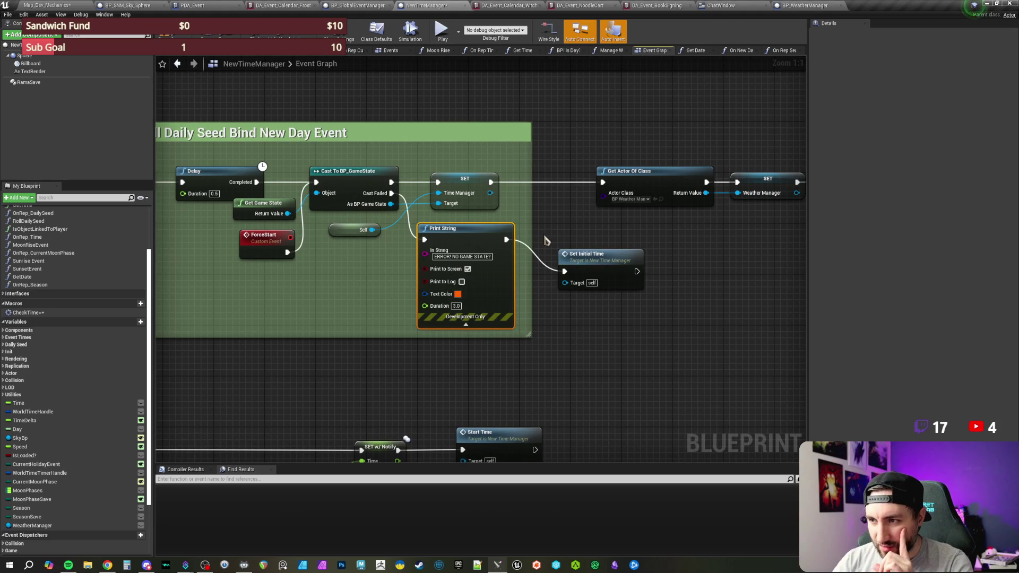
Move Set Initial Time up beside Print String and push the weather manager nodes right
{"action": "left_click_drag", "start_coordinate": [566, 237], "coordinate": [530, 256]}
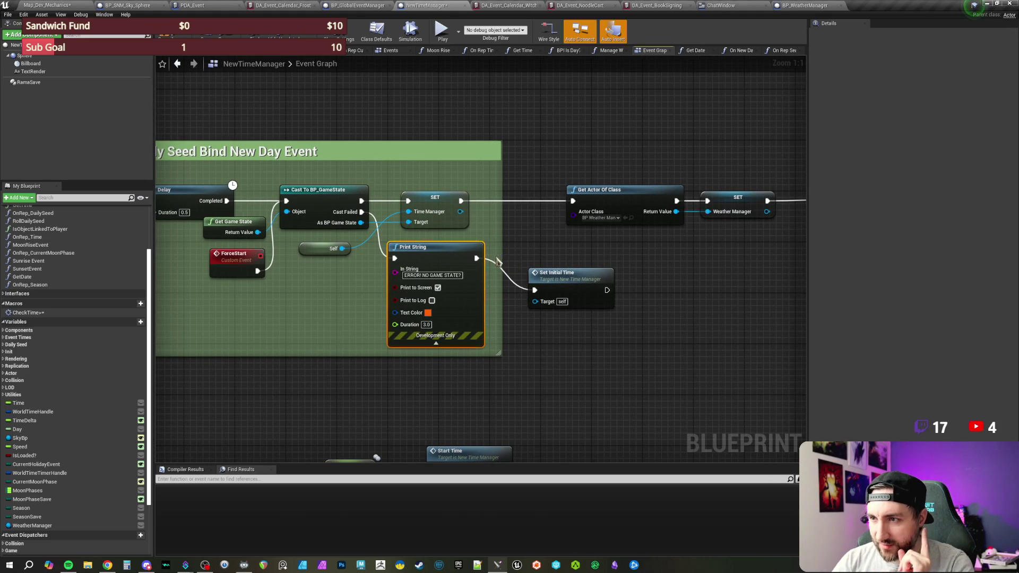
{"action": "mouse_move", "coordinate": [550, 287]}
{"action": "left_mouse_down"}
{"action": "mouse_move", "coordinate": [518, 265]}
{"action": "mouse_move", "coordinate": [519, 255]}
{"action": "left_mouse_up"}
{"action": "left_click_drag", "start_coordinate": [628, 254], "coordinate": [540, 276]}
{"action": "left_click_drag", "start_coordinate": [578, 164], "coordinate": [678, 228]}
{"action": "left_click_drag", "start_coordinate": [582, 216], "coordinate": [626, 217]}
Wire Set Initial Time's exec output into Get Actor Of Class's exec input
{"action": "left_click_drag", "start_coordinate": [489, 280], "coordinate": [532, 223]}
{"action": "left_click_drag", "start_coordinate": [474, 189], "coordinate": [520, 178]}
{"action": "scroll", "coordinate": [520, 178], "scroll_direction": "down", "scroll_amount": 2}
{"action": "scroll", "coordinate": [559, 176], "scroll_direction": "up", "scroll_amount": 2}
{"action": "scroll", "coordinate": [559, 175], "scroll_direction": "down", "scroll_amount": 1}
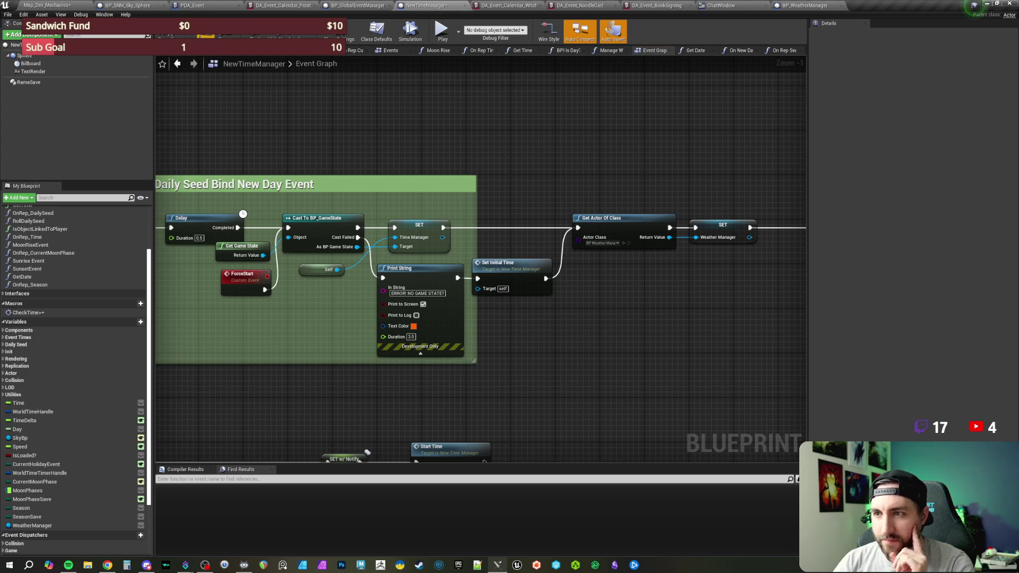
{"action": "left_click_drag", "start_coordinate": [685, 189], "coordinate": [262, 164]}
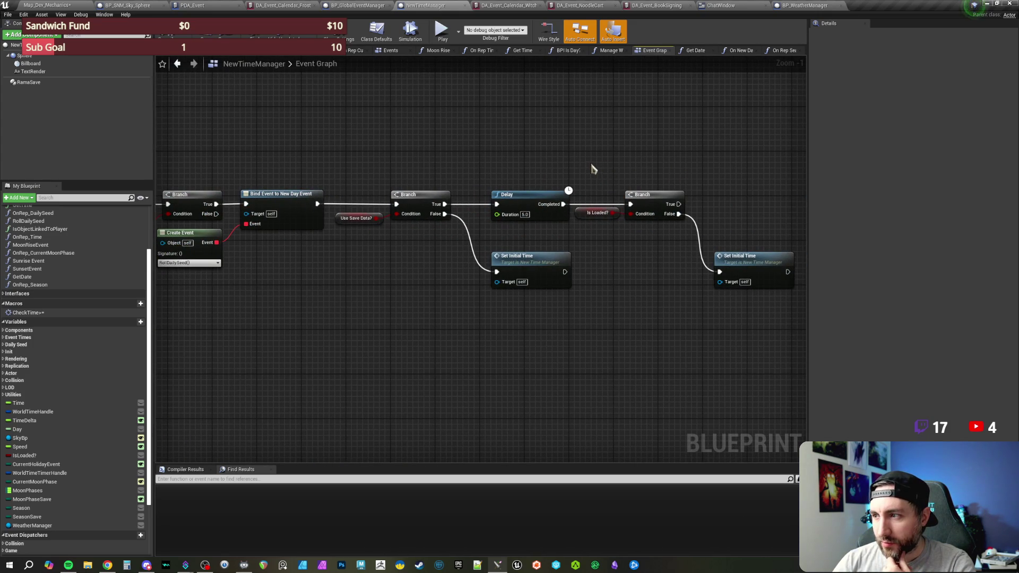
{"action": "left_click_drag", "start_coordinate": [417, 153], "coordinate": [584, 148]}
{"action": "left_click_drag", "start_coordinate": [320, 159], "coordinate": [547, 176]}
{"action": "left_click_drag", "start_coordinate": [351, 166], "coordinate": [534, 169]}
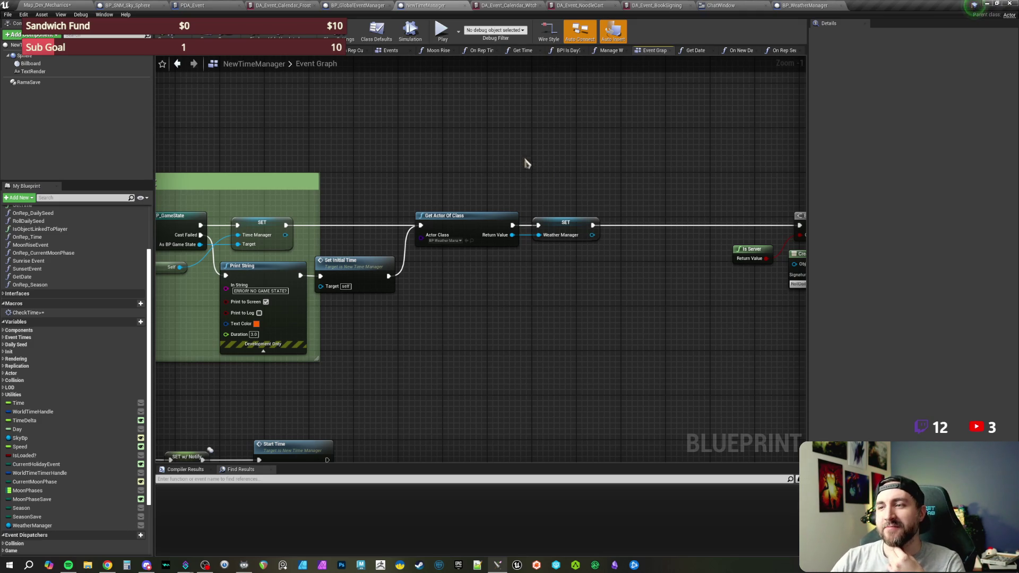
{"action": "scroll", "coordinate": [422, 221], "scroll_direction": "down", "scroll_amount": 1}
{"action": "mouse_move", "coordinate": [582, 154]}
{"action": "left_mouse_down"}
{"action": "mouse_move", "coordinate": [423, 221]}
{"action": "mouse_move", "coordinate": [474, 202]}
{"action": "left_mouse_up"}
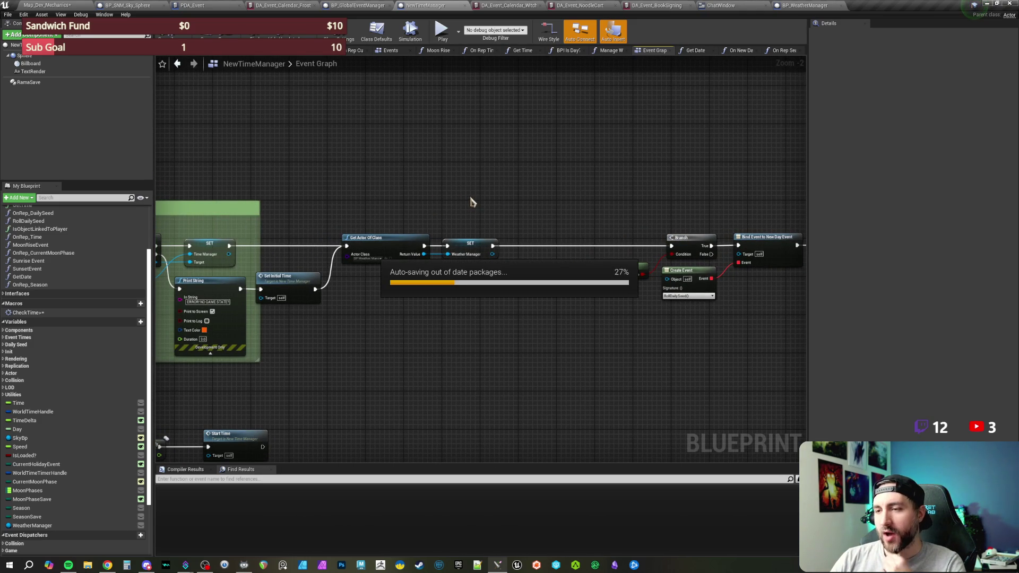
{"action": "scroll", "coordinate": [423, 203], "scroll_direction": "up", "scroll_amount": 1}
{"action": "left_click_drag", "start_coordinate": [423, 202], "coordinate": [558, 175]}
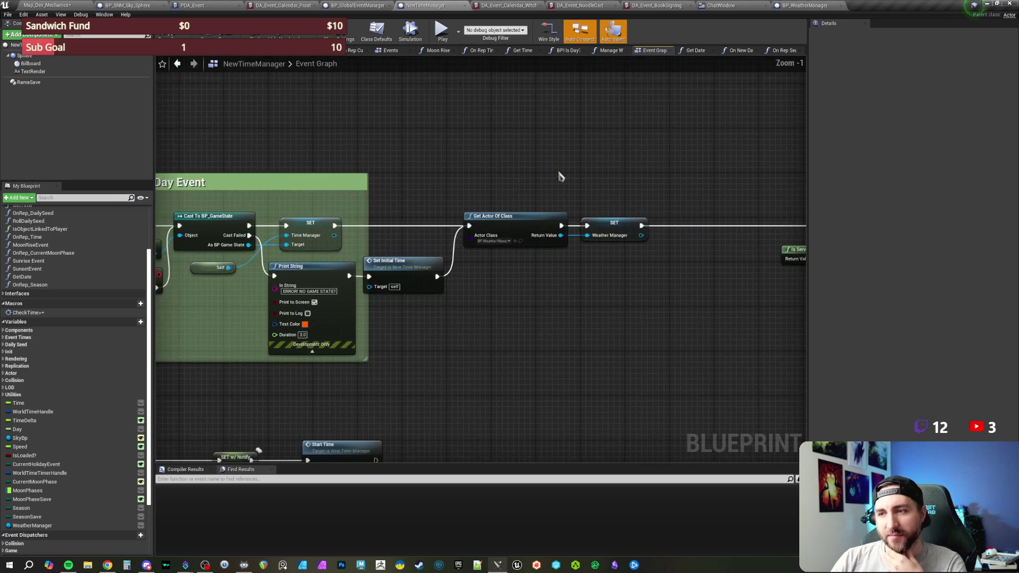
{"action": "left_click_drag", "start_coordinate": [632, 173], "coordinate": [459, 197]}
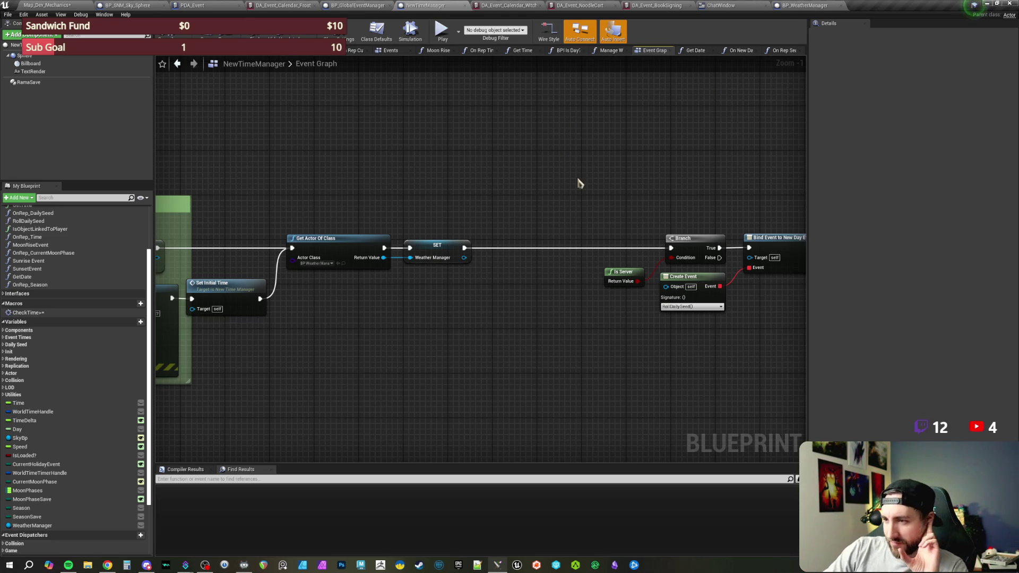
{"action": "left_click_drag", "start_coordinate": [572, 185], "coordinate": [463, 191]}
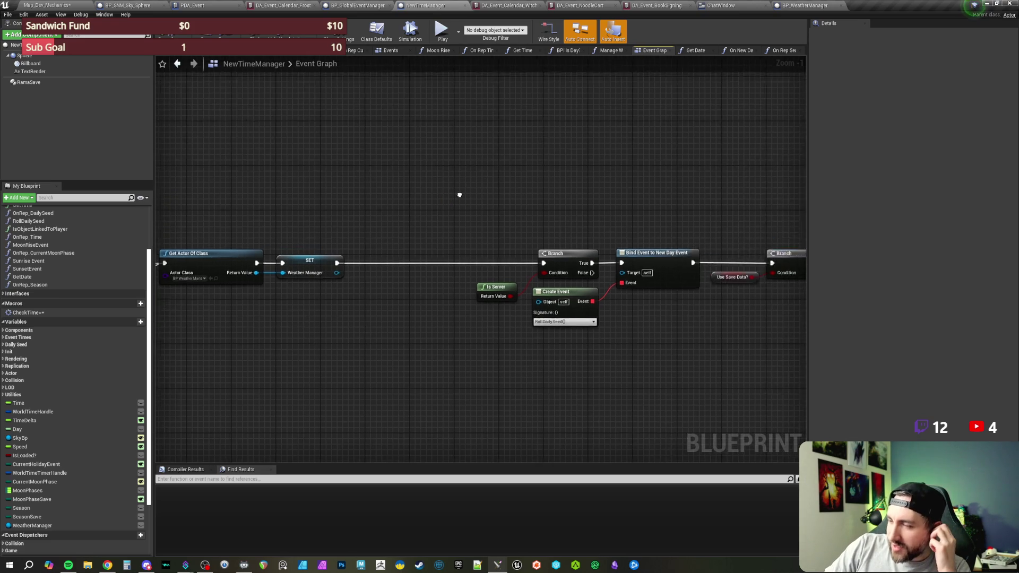
{"action": "scroll", "coordinate": [460, 196], "scroll_direction": "down", "scroll_amount": 1}
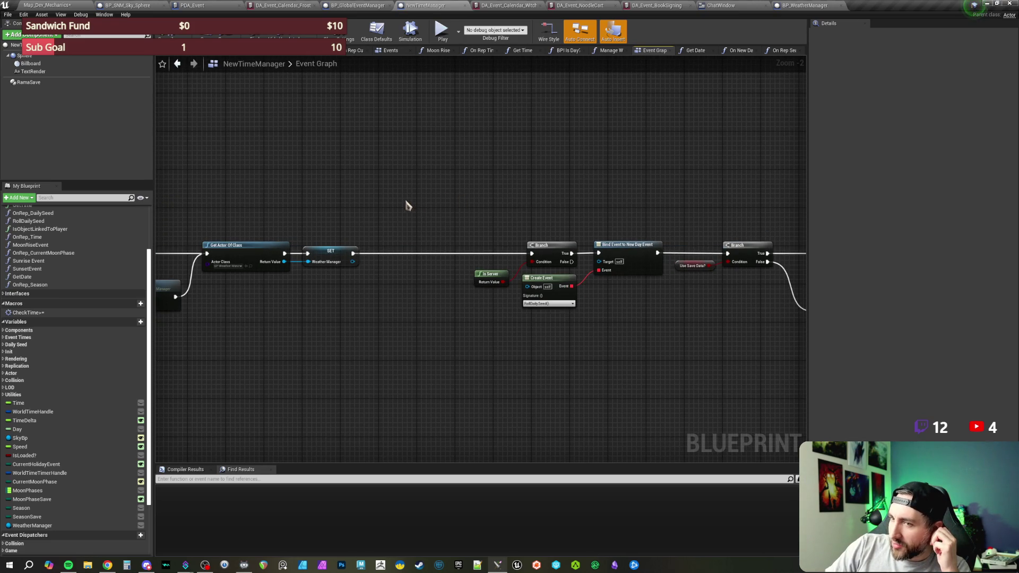
{"action": "left_click_drag", "start_coordinate": [407, 205], "coordinate": [480, 236]}
{"action": "scroll", "coordinate": [480, 237], "scroll_direction": "down", "scroll_amount": 1}
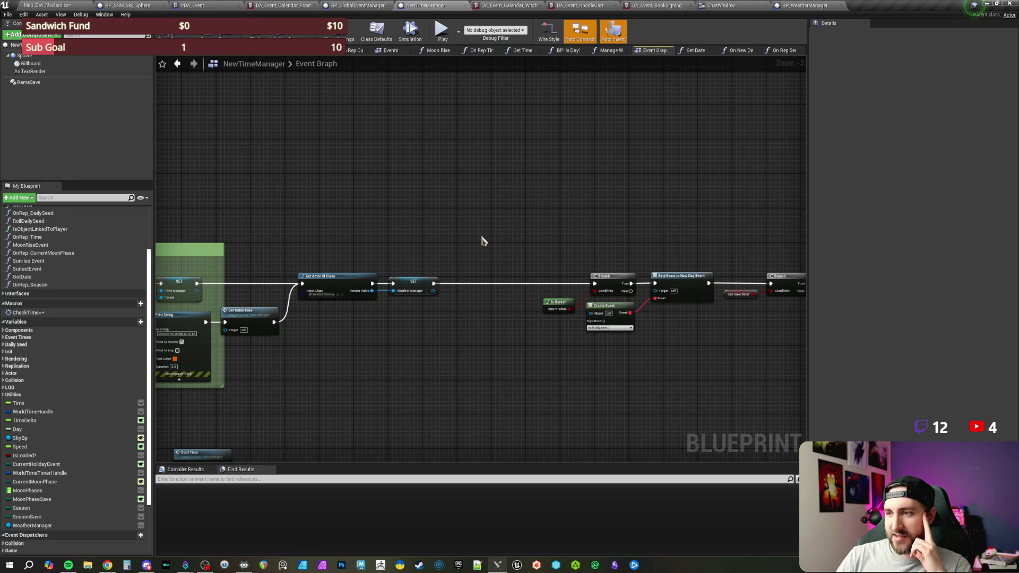
{"action": "left_click_drag", "start_coordinate": [477, 182], "coordinate": [551, 173]}
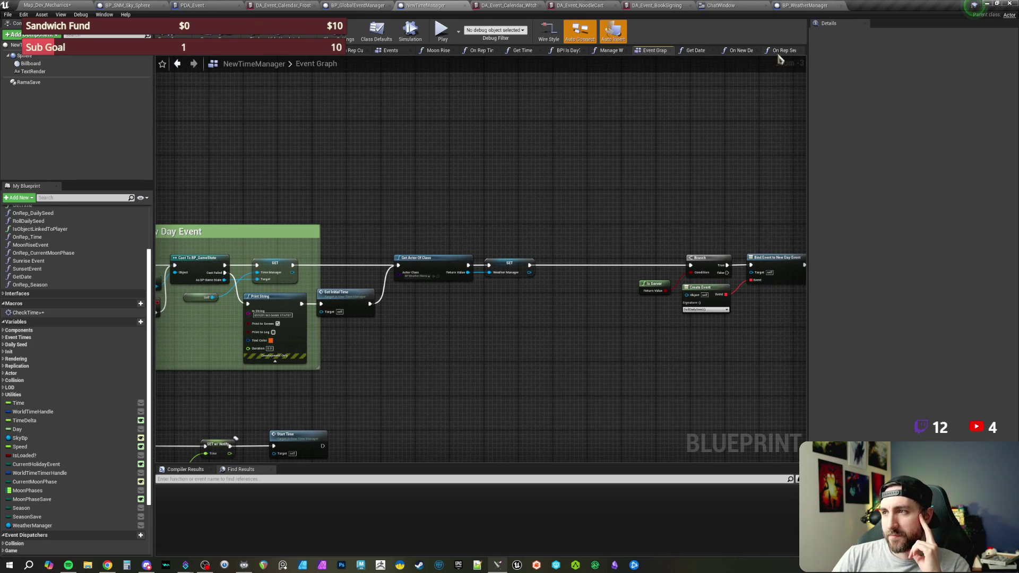
Switch to the On Rep Season graph and pan to Season feeding Change Season and Select
{"action": "left_click", "coordinate": [779, 52]}
{"action": "scroll", "coordinate": [600, 159], "scroll_direction": "up", "scroll_amount": 5}
{"action": "mouse_move", "coordinate": [589, 250]}
{"action": "left_mouse_down"}
{"action": "mouse_move", "coordinate": [515, 261]}
{"action": "mouse_move", "coordinate": [537, 245]}
{"action": "left_mouse_up"}
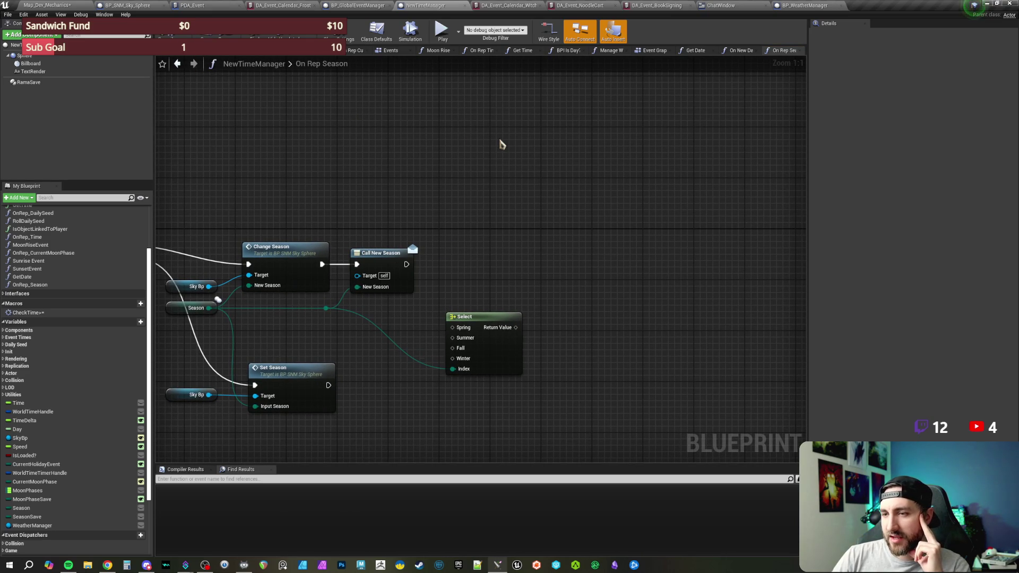
{"action": "left_click_drag", "start_coordinate": [504, 212], "coordinate": [510, 200]}
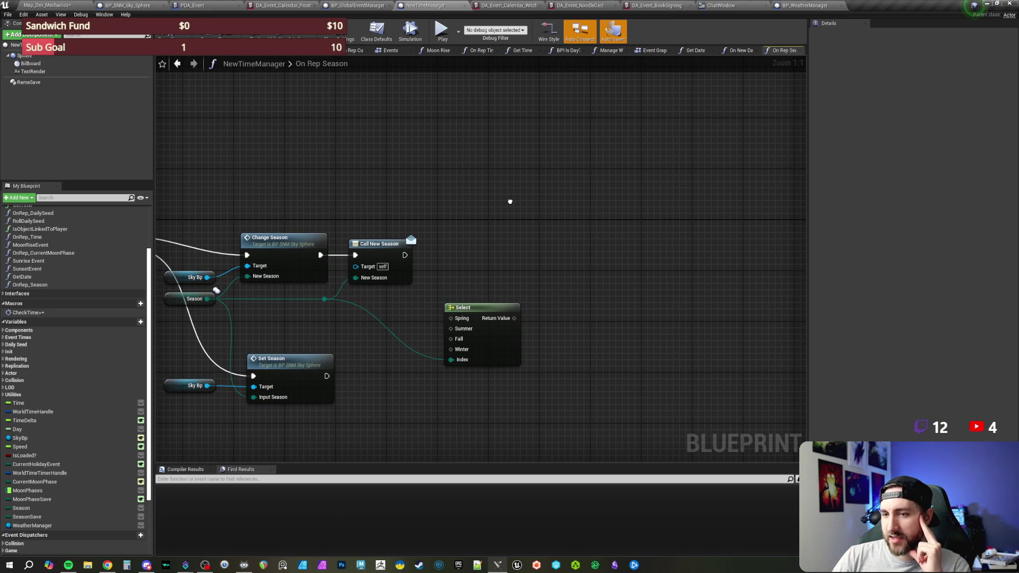